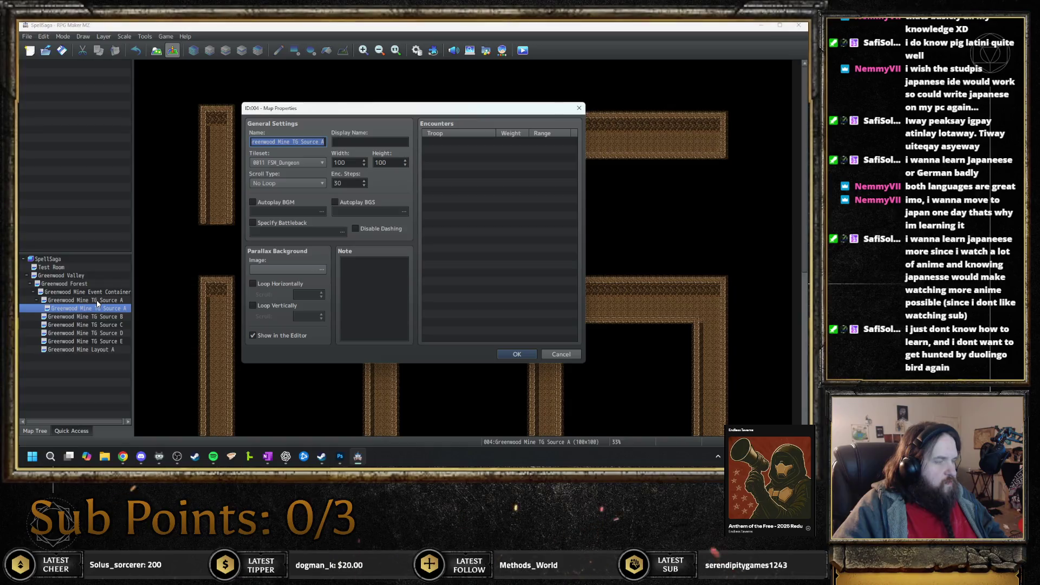
- Paste a duplicate of Greenwood Mine TG Source A nested beneath the original
key(Return)
key(ctrl+v)
key(space)
key(Return)
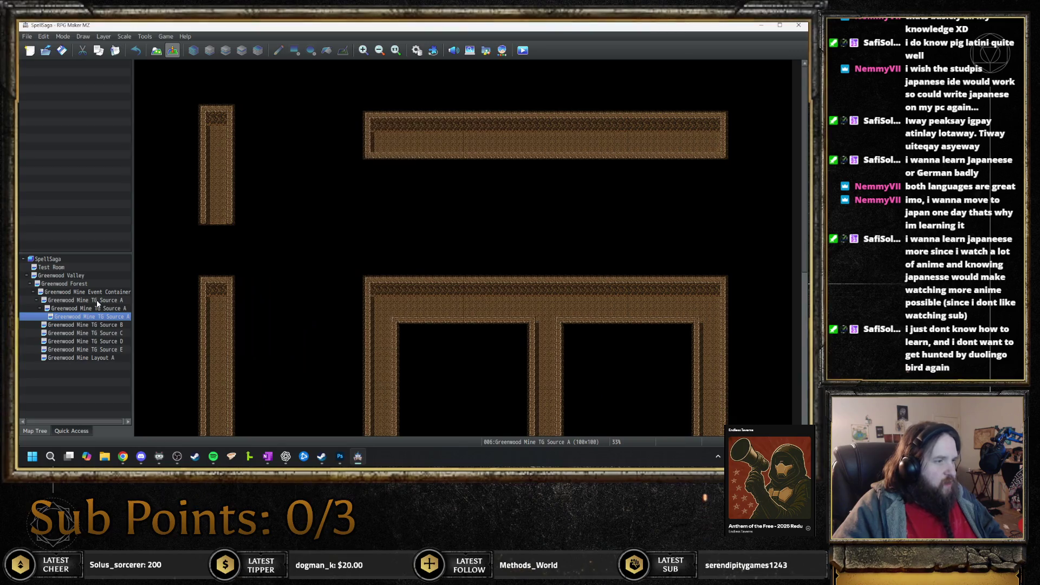
- Duplicate TG Sources B, C, D and E, each copy nested under its original
key(Down)
key(ctrl+c)
key(ctrl+v)
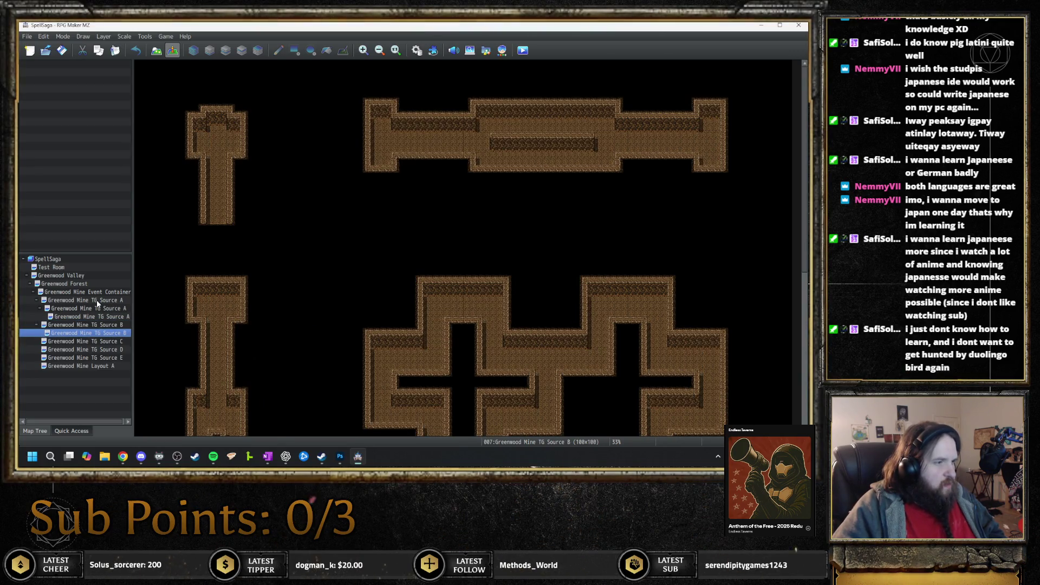
key(Down)
key(ctrl+c)
key(ctrl+v)
key(Down)
key(ctrl+c)
key(ctrl+v)
key(Down)
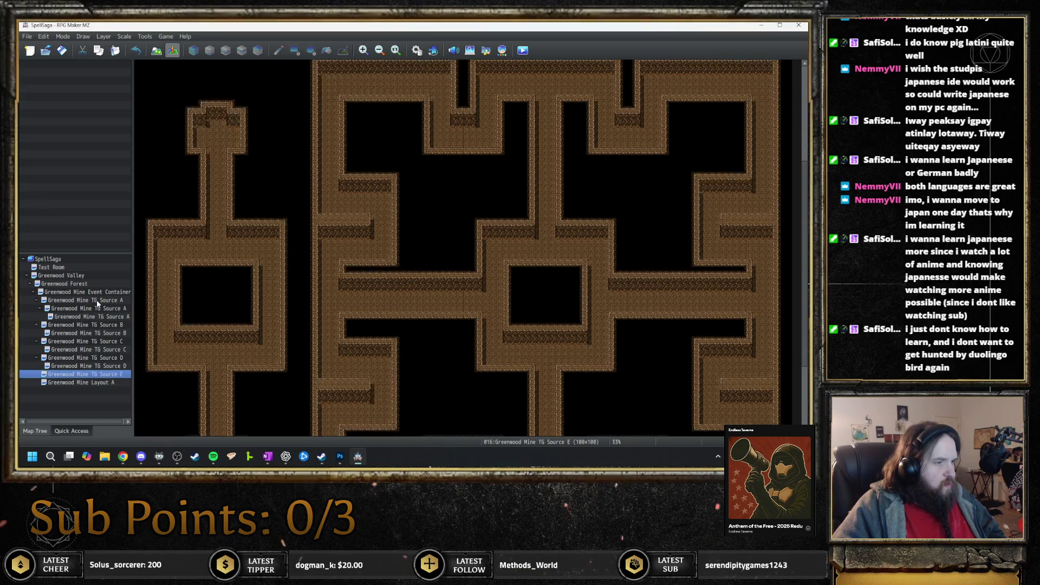
key(ctrl+c)
key(ctrl+v)
- Review the map properties of the Source E and Source A copies without changes
key(space)
key(Return)
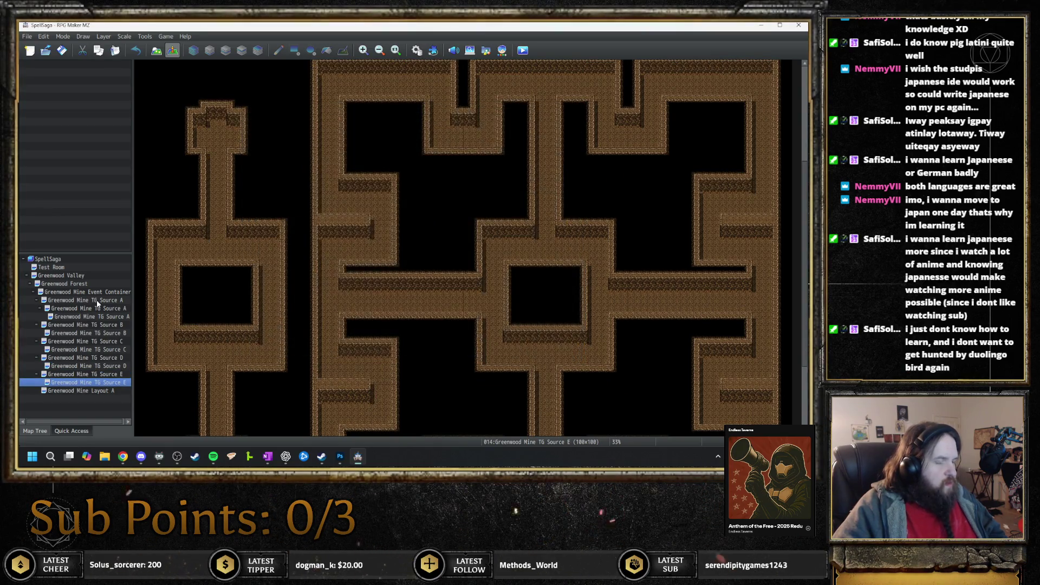
key(Up)
key(Up)
key(Up)
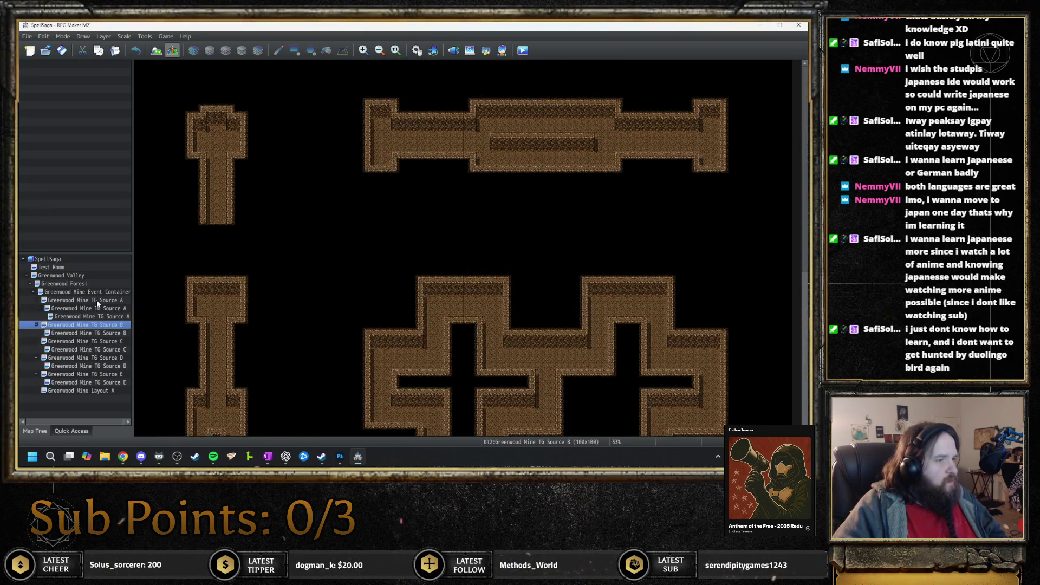
key(space)
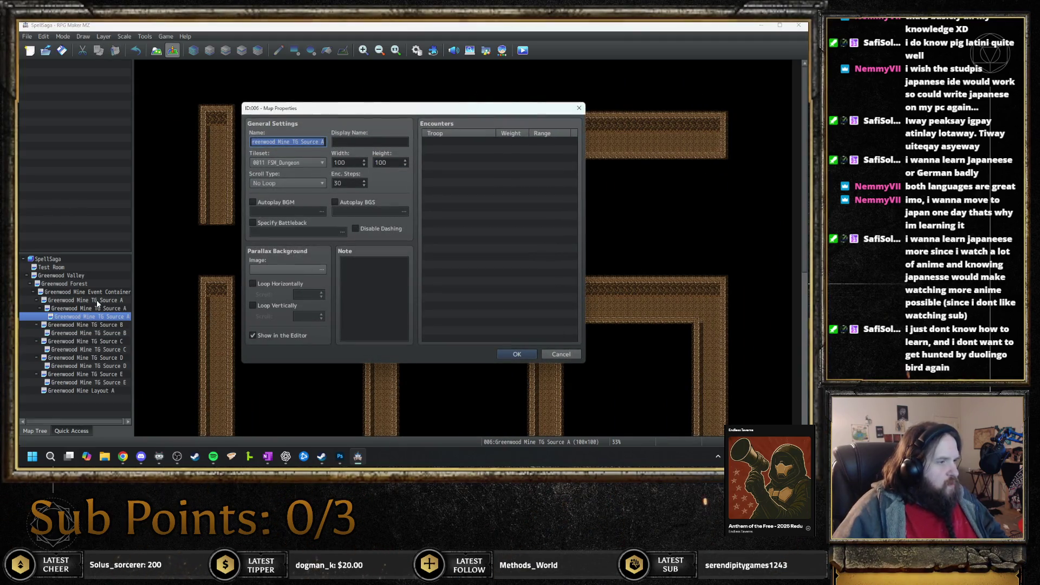
key(Return)
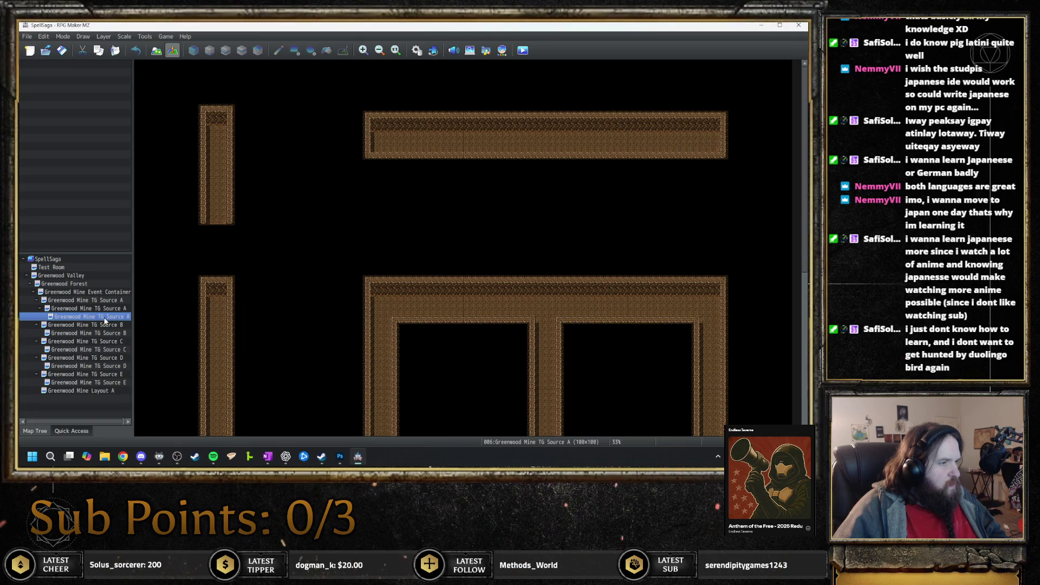
- Move the Source A copy onto the Event Container and delete the original Source A map
drag(108, 320, 109, 294)
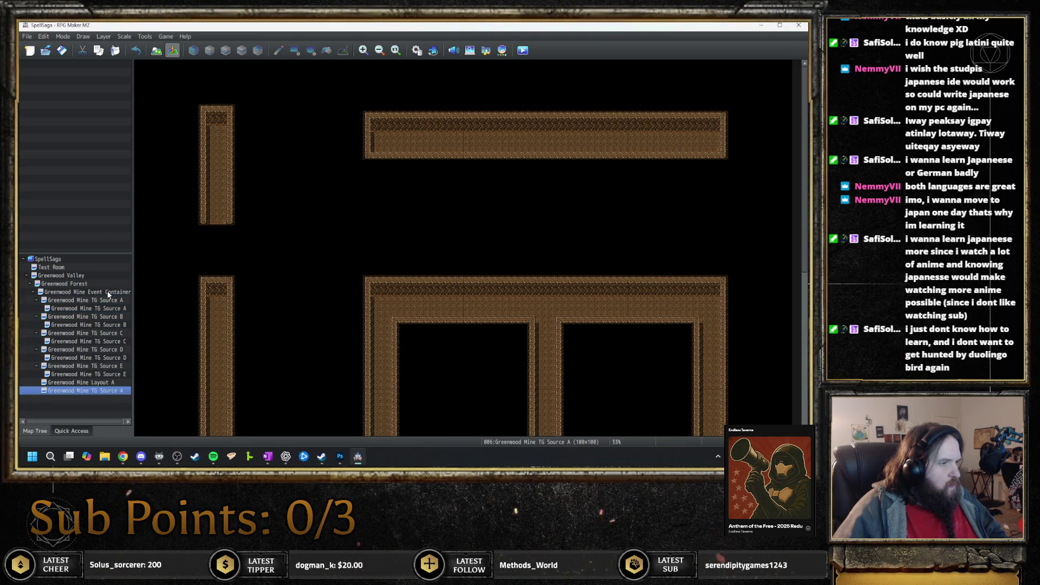
key(space)
key(Escape)
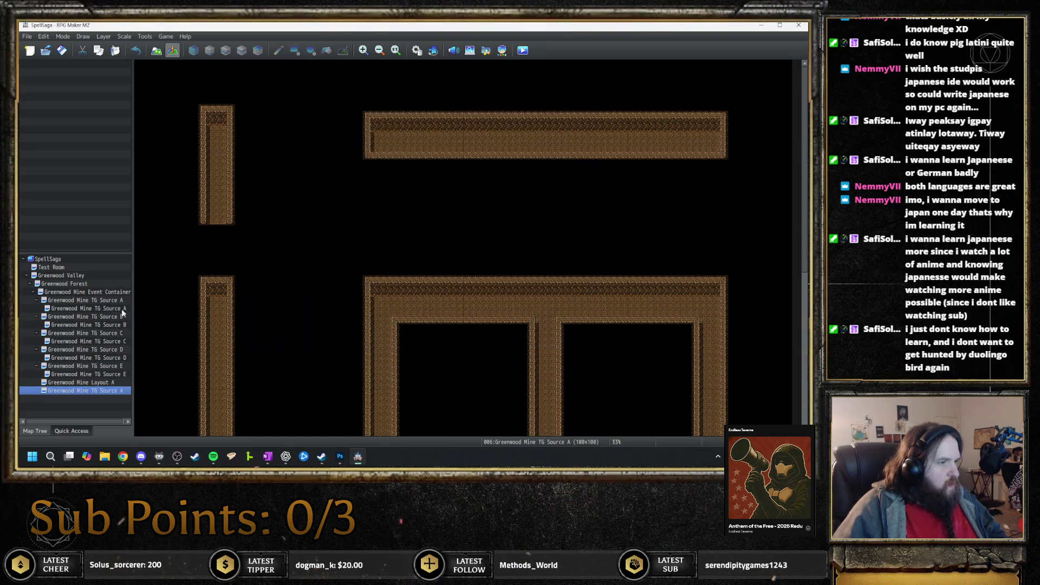
click(116, 309)
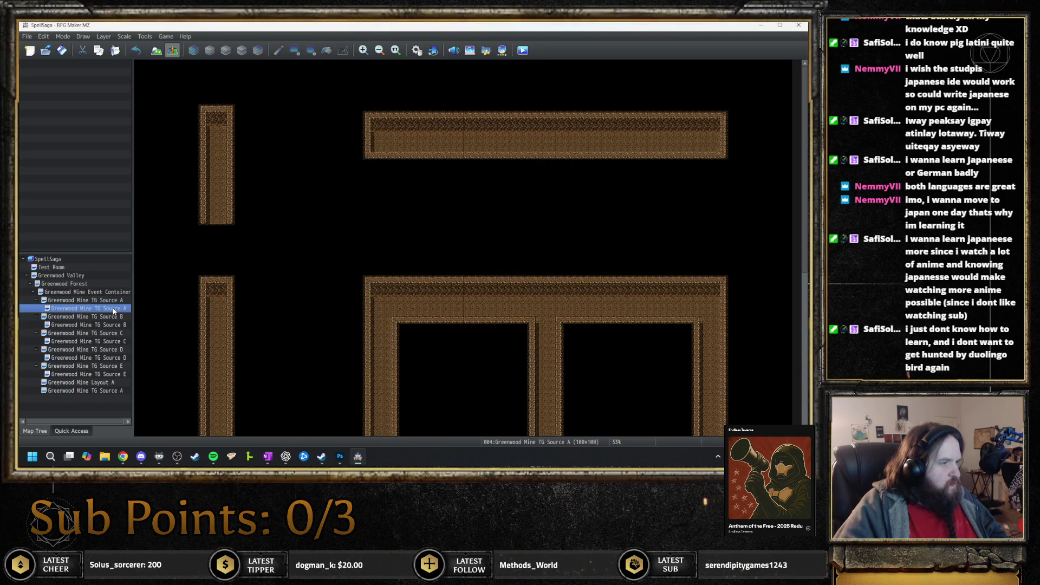
key(Up)
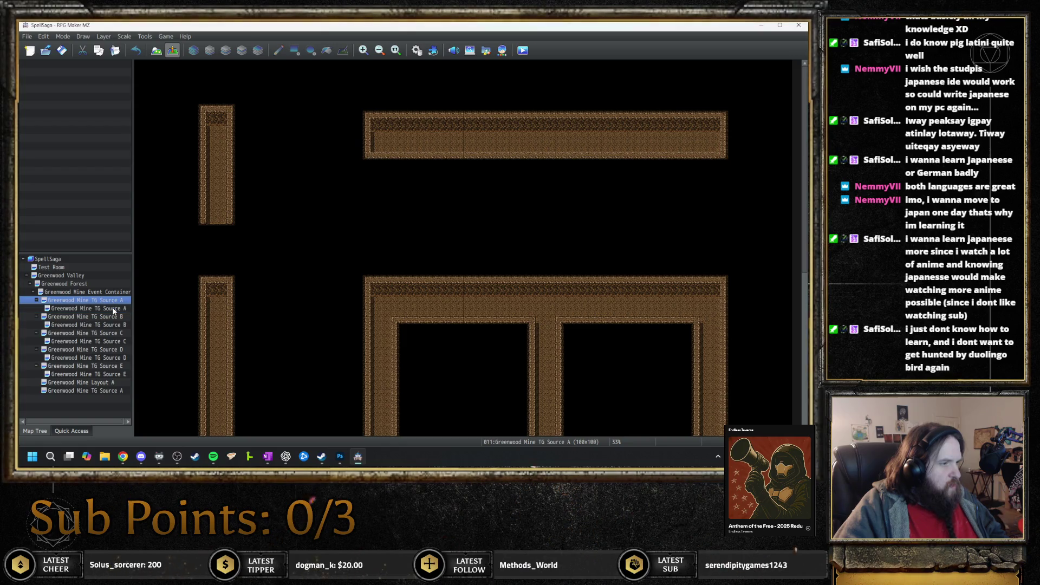
key(Delete)
key(Return)
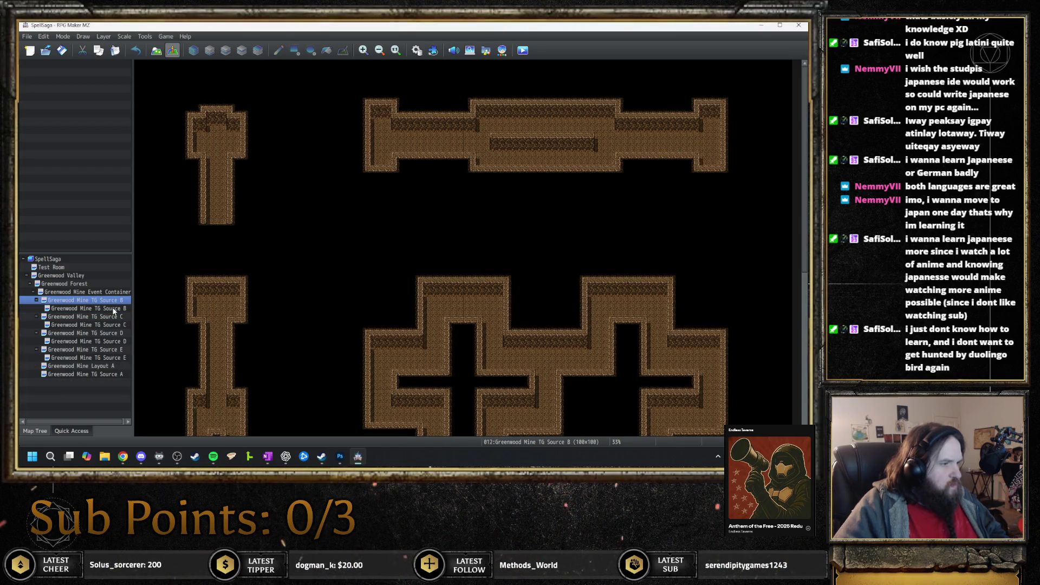
- Move the Source B and Source C copies onto the Event Container
double_click(113, 309)
key(Escape)
drag(116, 303, 118, 294)
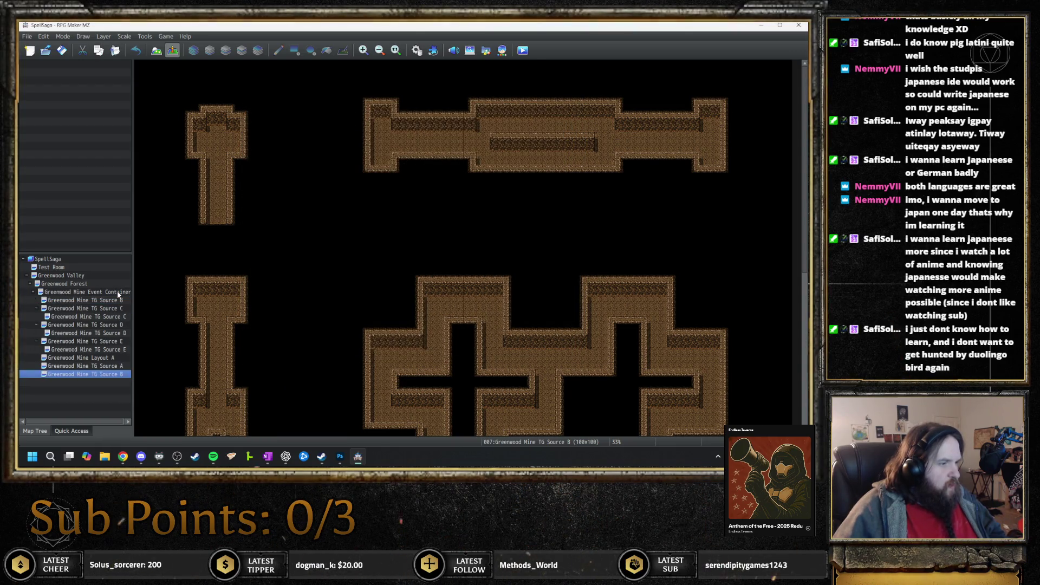
double_click(113, 301)
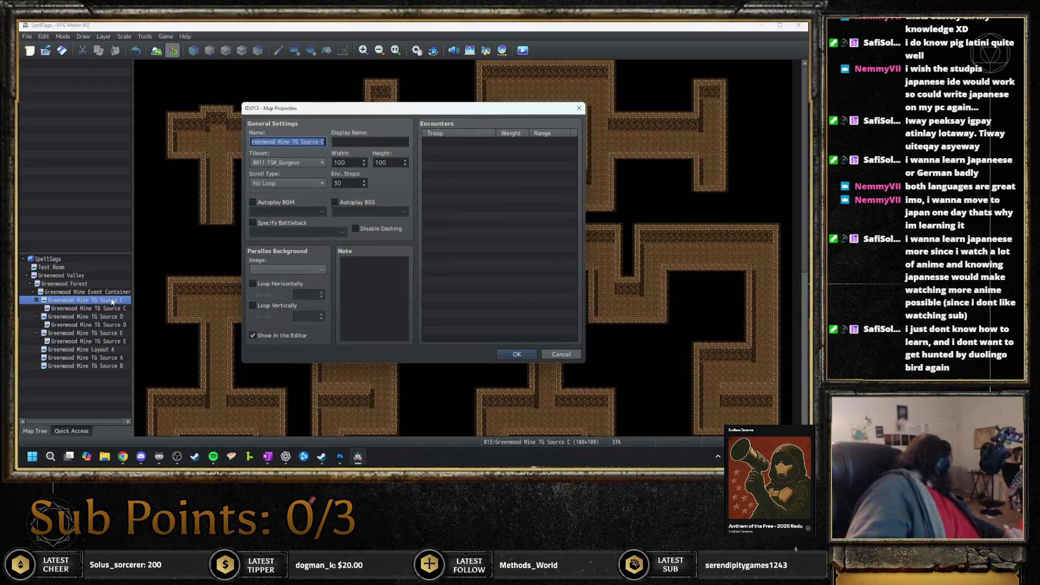
key(Escape)
key(Down)
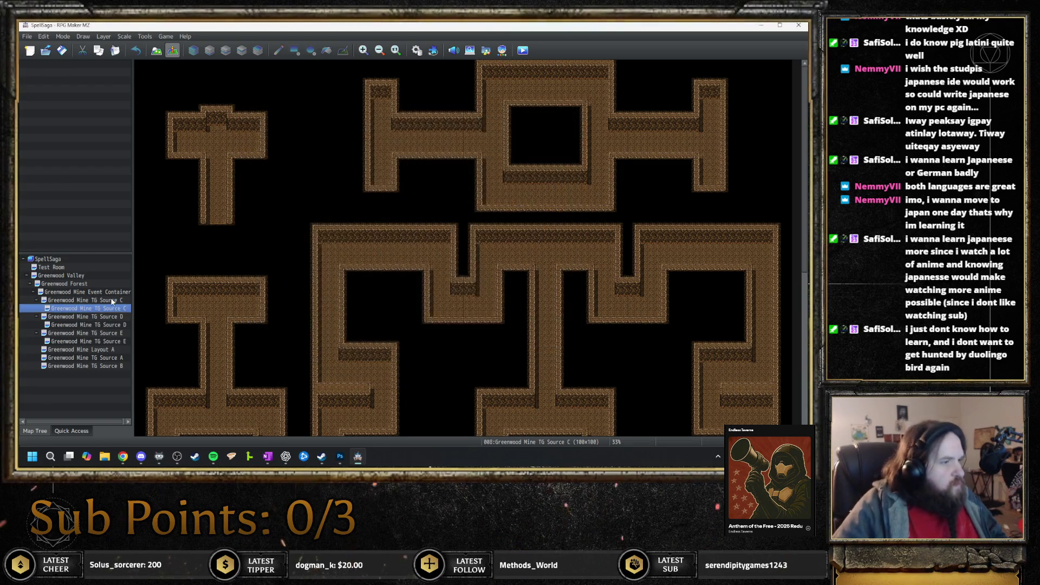
key(space)
key(Escape)
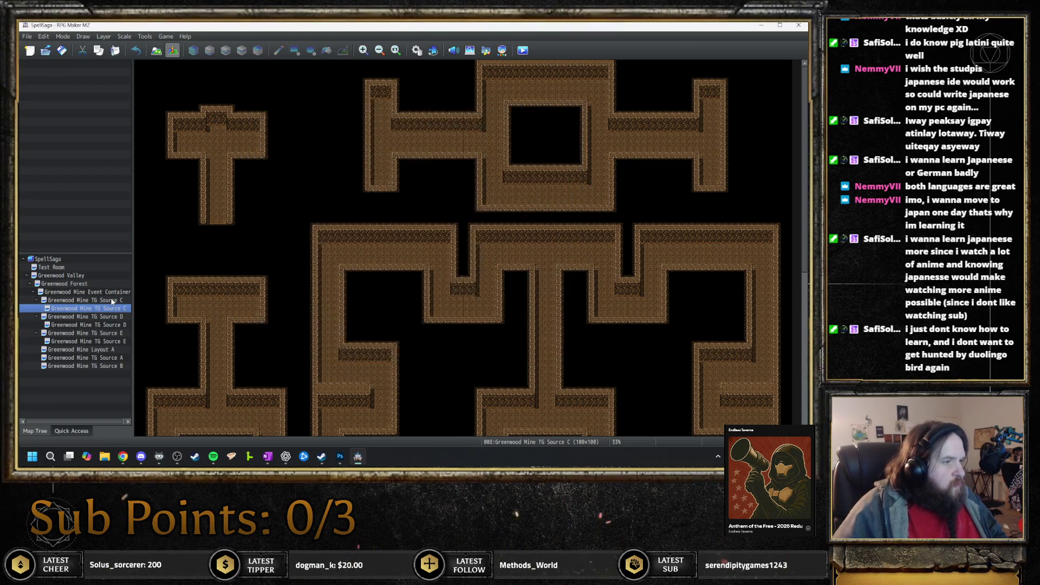
drag(117, 313, 117, 293)
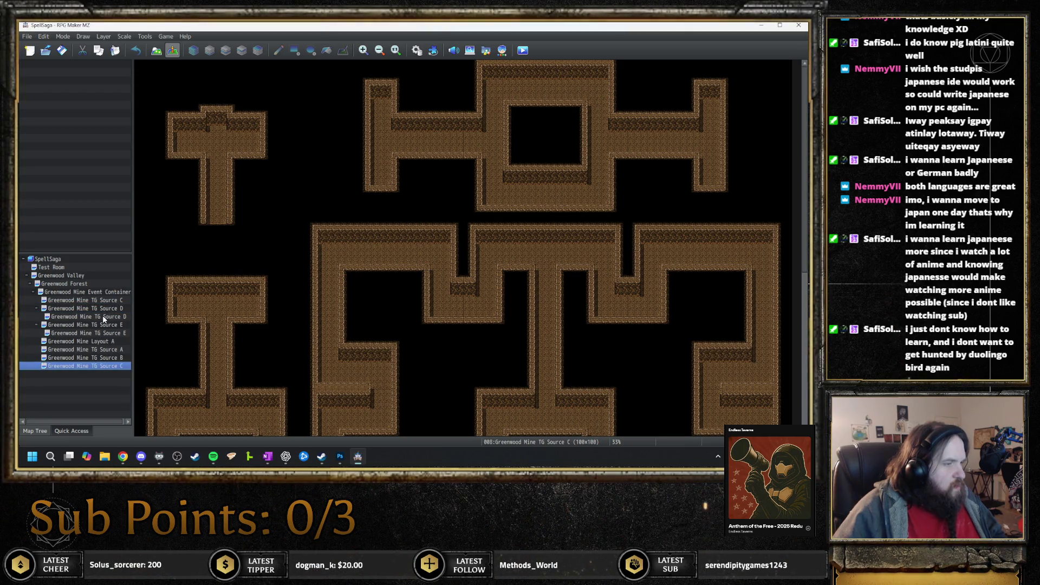
- Delete the original Source C map and check the Event Container's properties
double_click(103, 317)
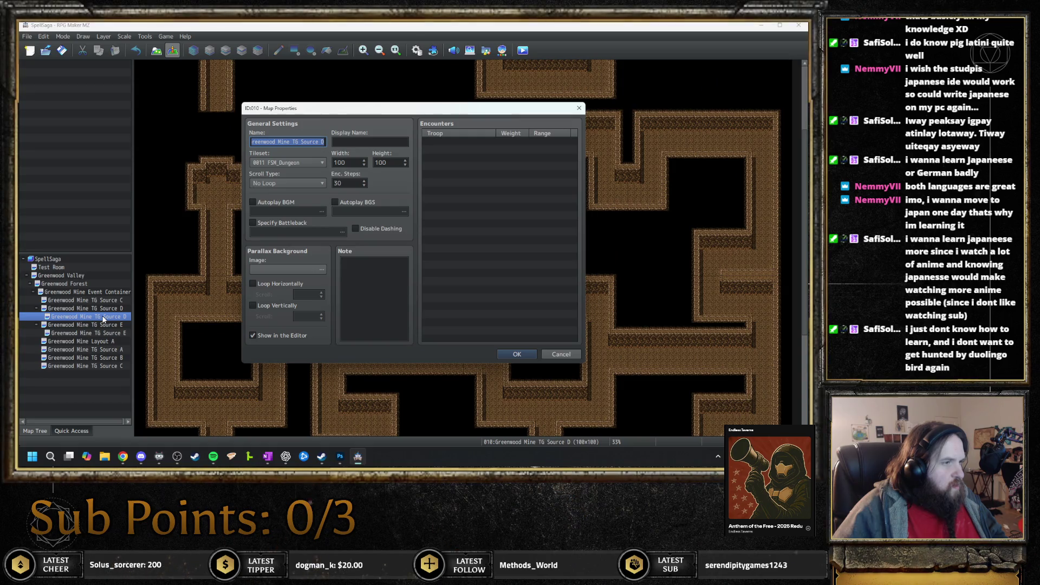
key(Escape)
click(103, 301)
key(Delete)
key(Return)
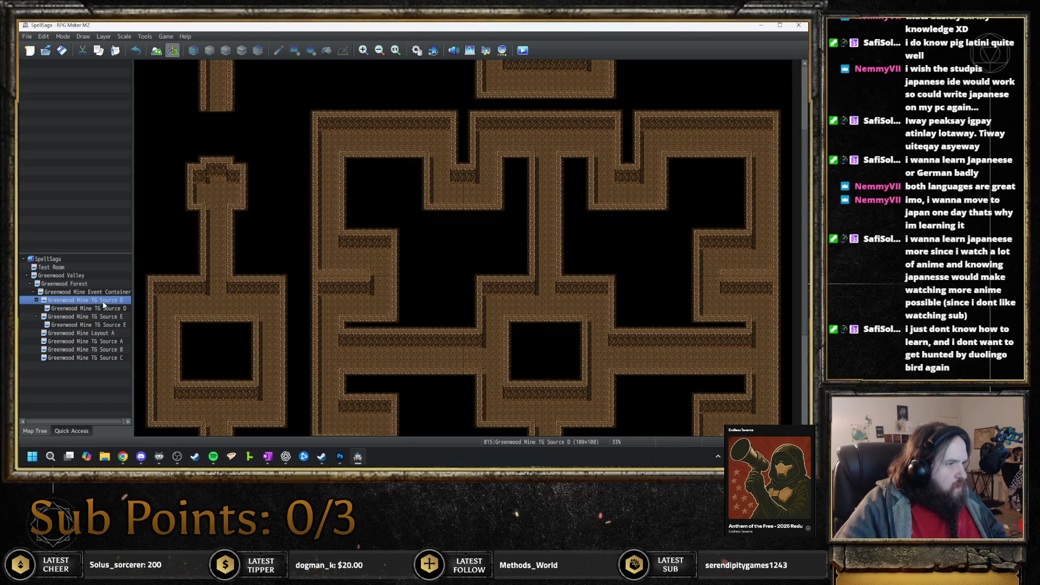
key(space)
key(Escape)
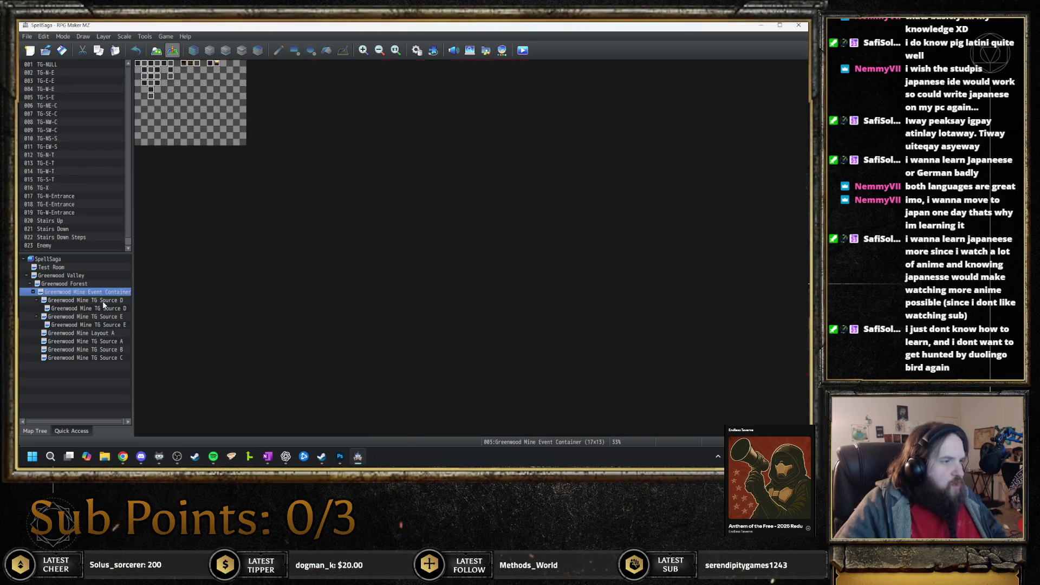
- Inspect the Greenwood Forest and Greenwood Mine Layout A map properties
key(Up)
key(space)
key(Escape)
key(Down)
key(Down)
key(Down)
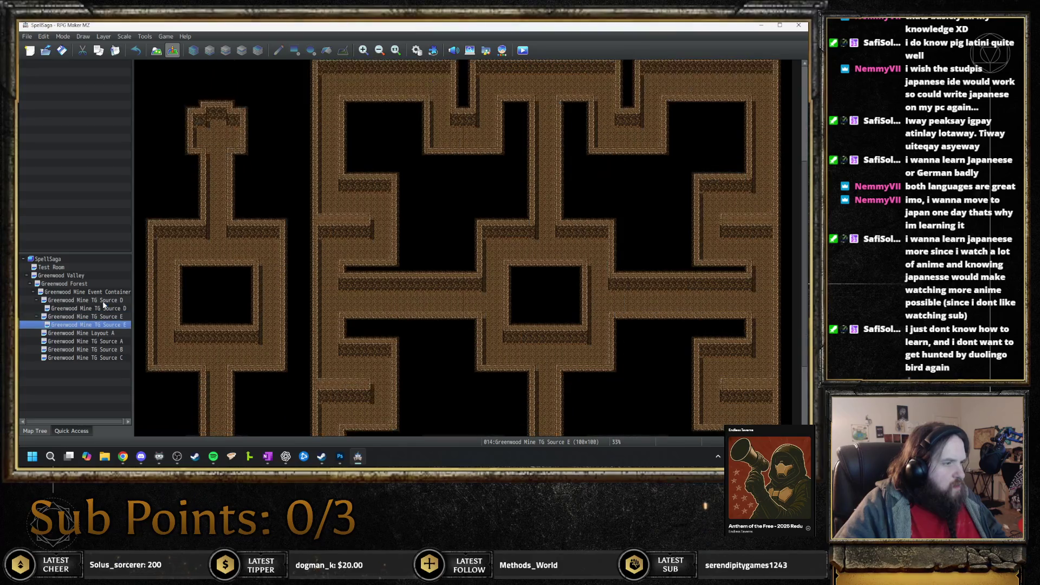
key(space)
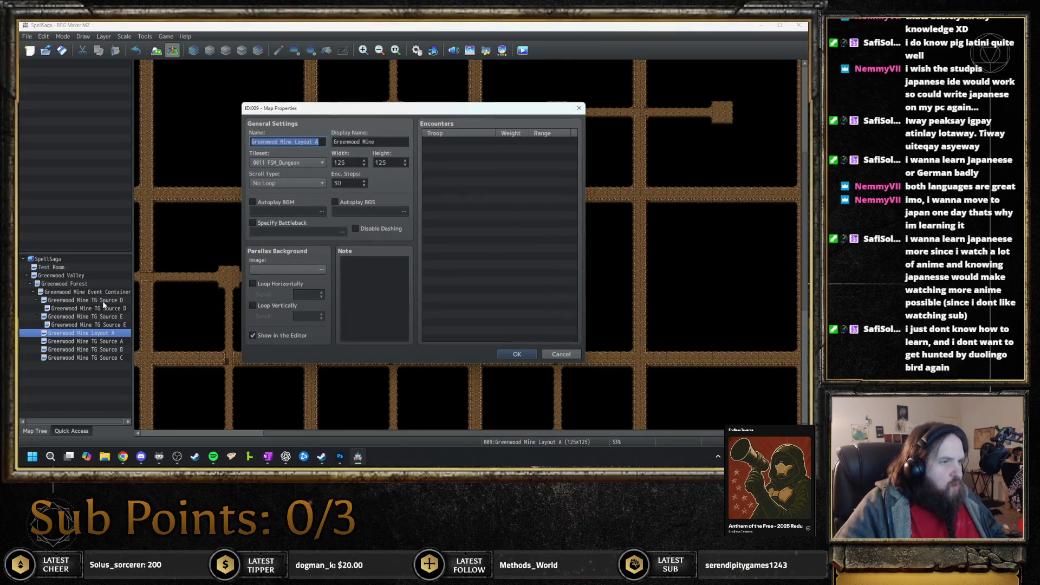
key(Escape)
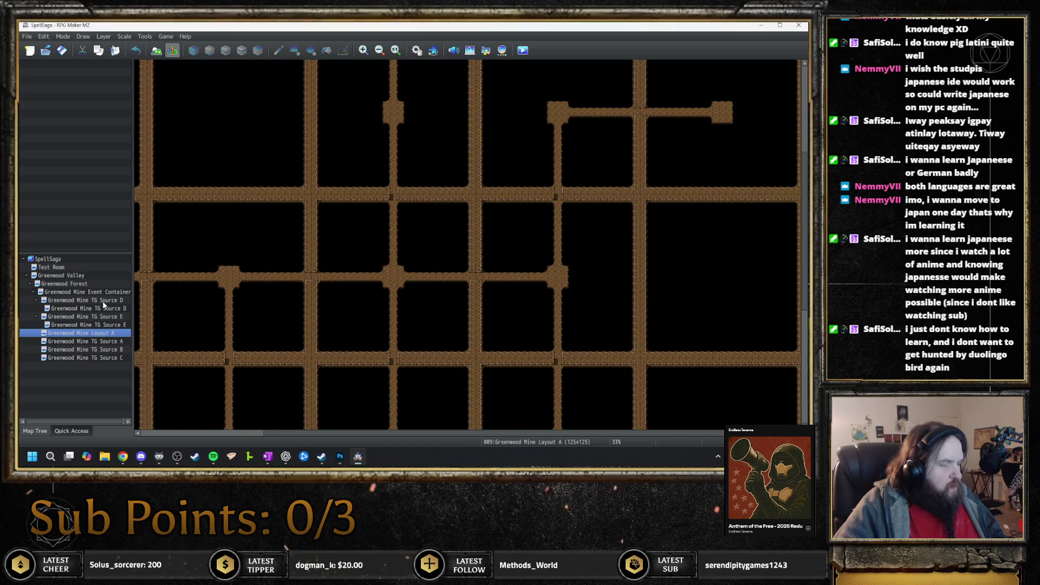
- Make two duplicates of Greenwood Mine Layout A, maps 004 and 011
key(Right)
key(Down)
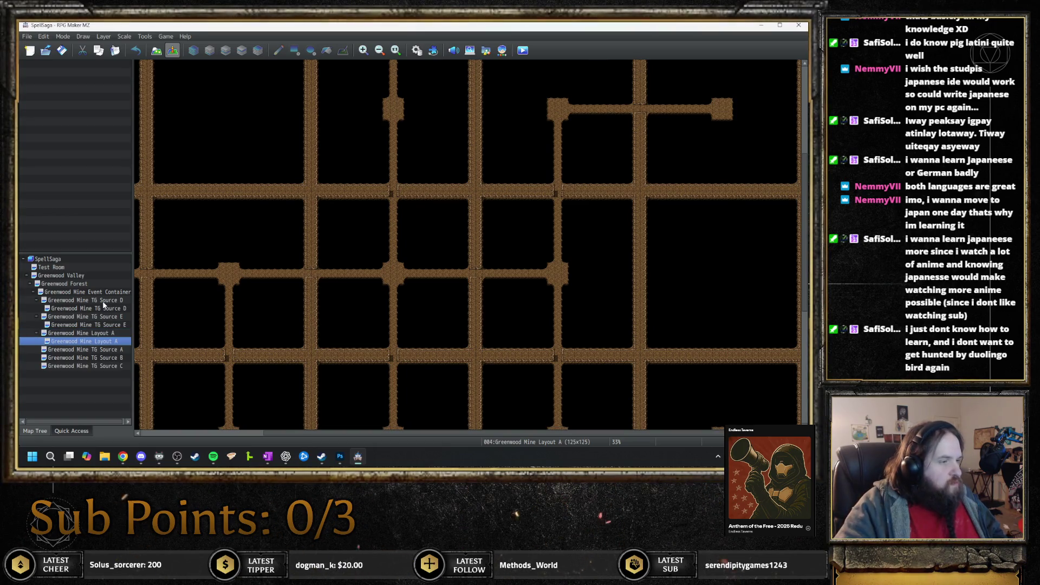
key(space)
key(Escape)
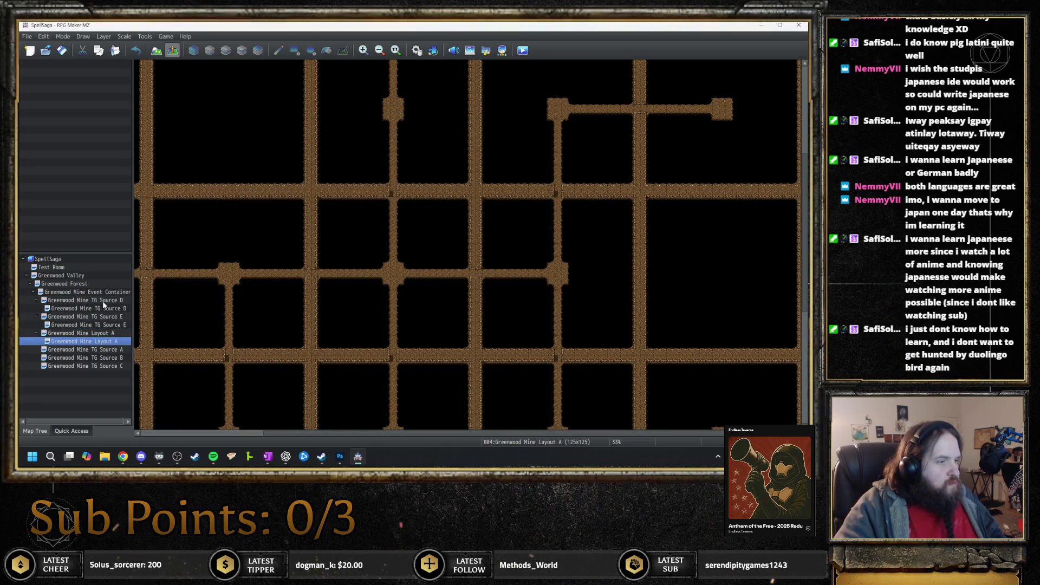
key(Right)
key(Down)
key(space)
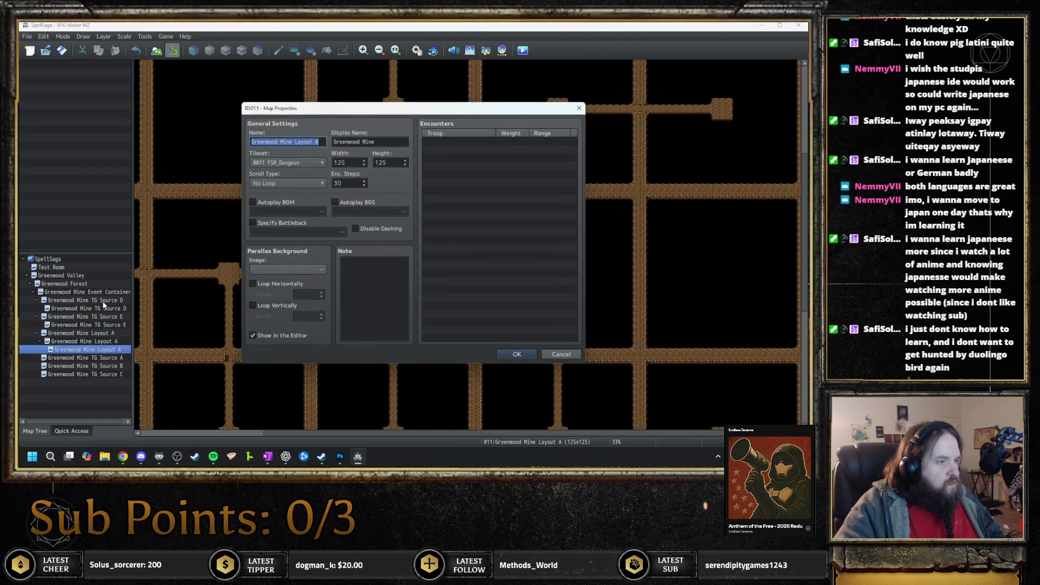
key(Escape)
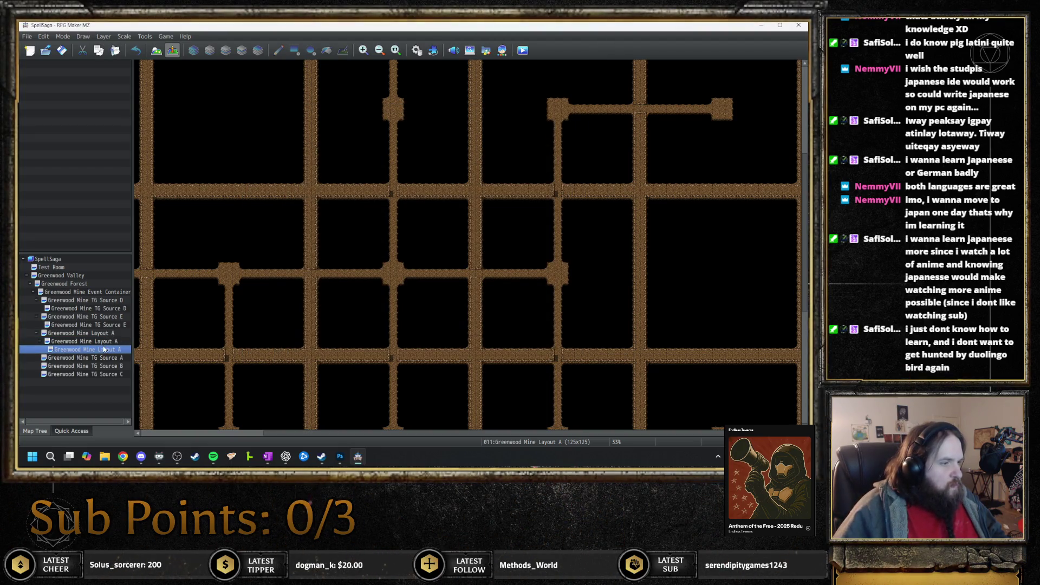
- Move one Layout A copy under the Event Container and delete the extra nested copy
drag(107, 351, 108, 296)
click(107, 342)
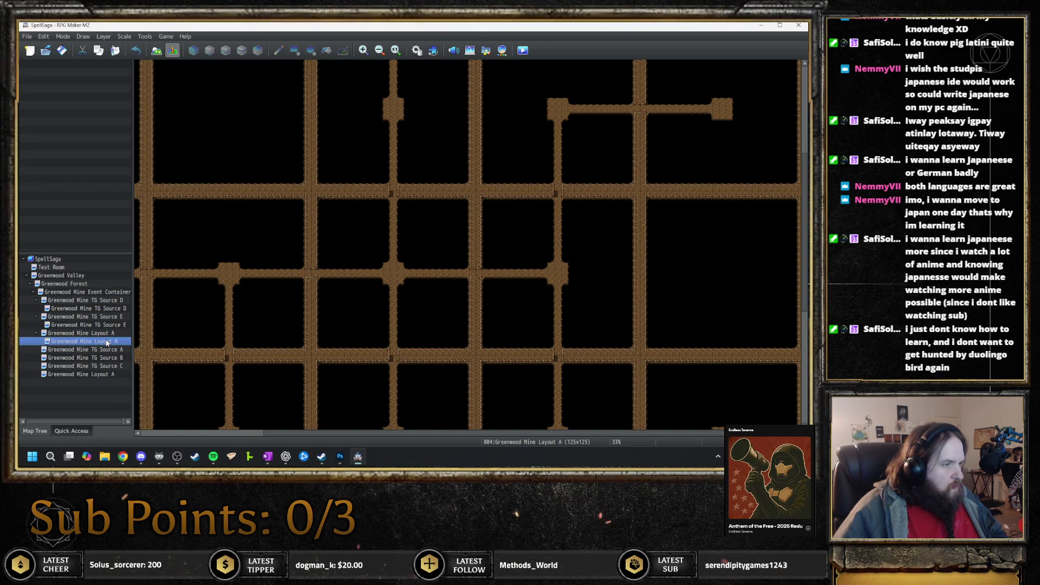
key(Delete)
key(Return)
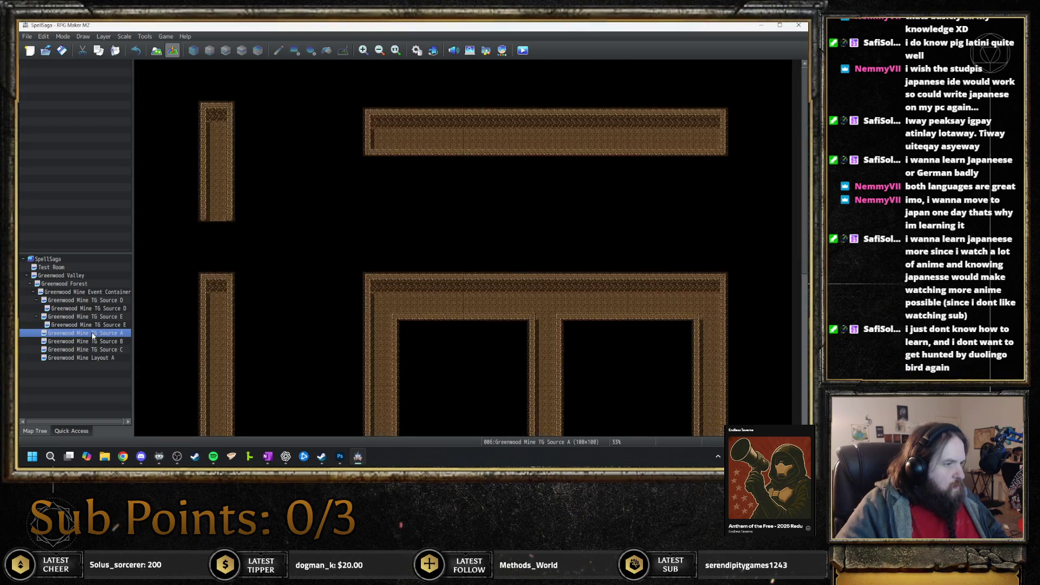
- Delete the nested Source D and Source E copies
key(Up)
key(Up)
key(Delete)
key(Return)
key(Down)
key(Delete)
key(Return)
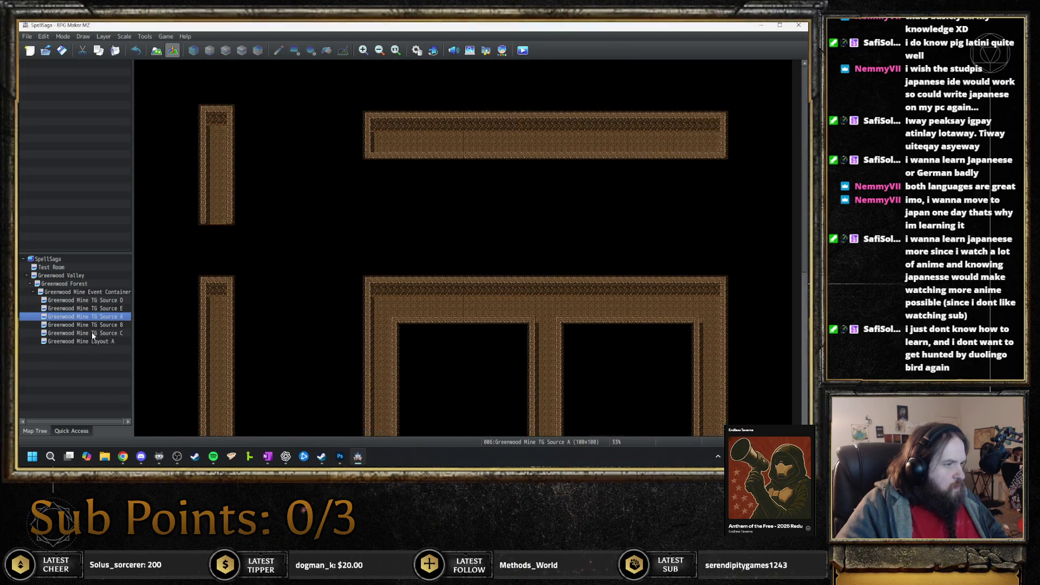
- Copy Greenwood Mine TG Source D and place the copy above Layout A
key(Up)
key(ctrl+v)
key(space)
key(Return)
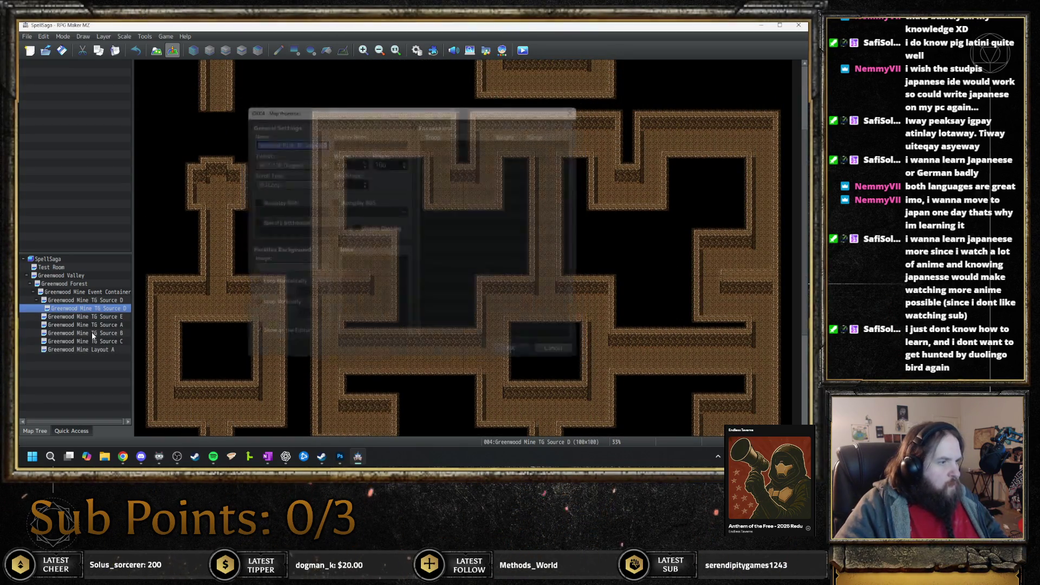
key(ctrl+v)
key(space)
key(Return)
drag(106, 318, 99, 294)
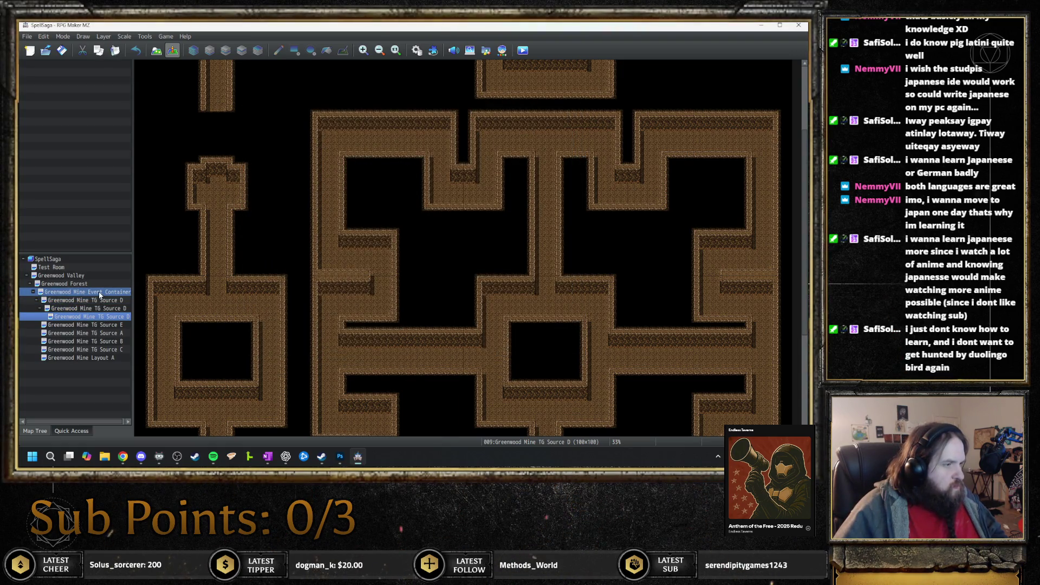
drag(106, 357, 108, 349)
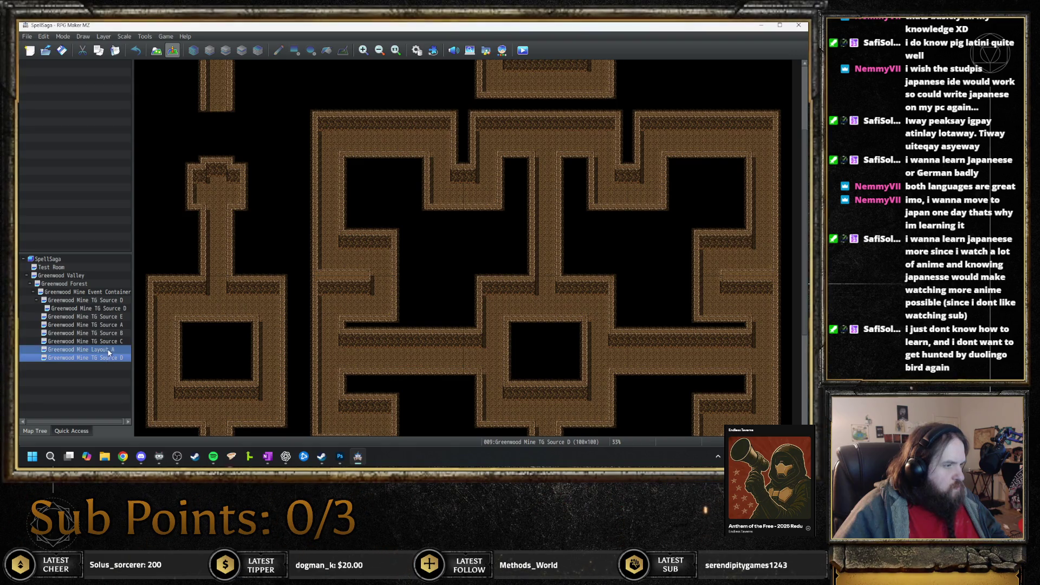
- Copy Greenwood Mine TG Source E and move the copy below Source D
click(102, 316)
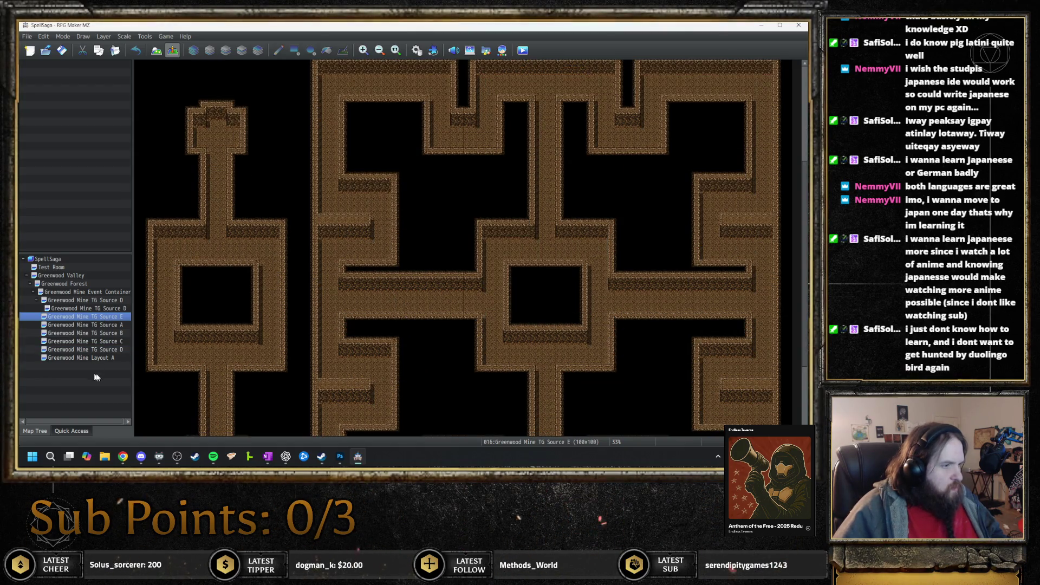
key(ctrl+v)
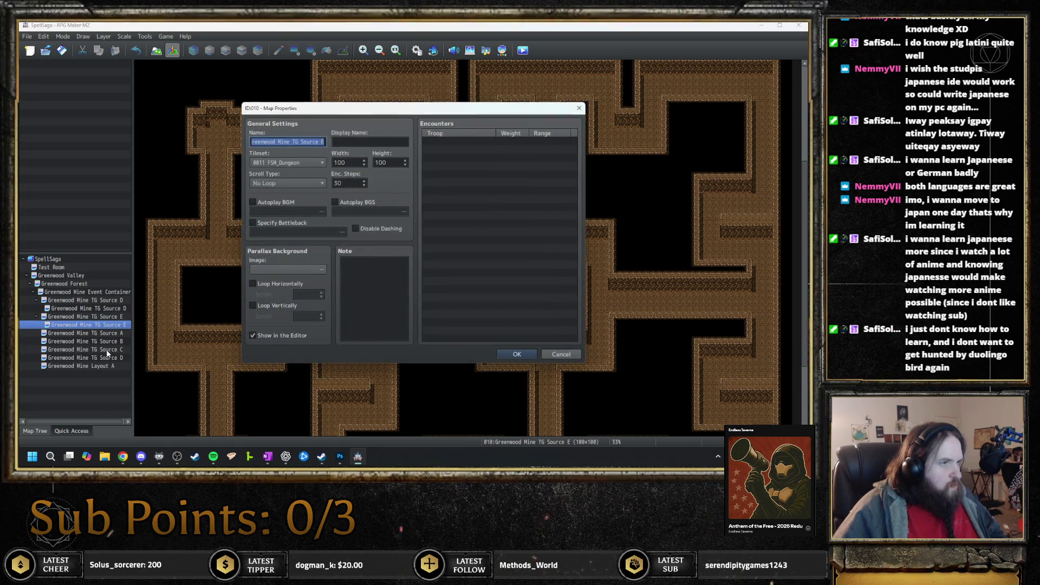
key(Return)
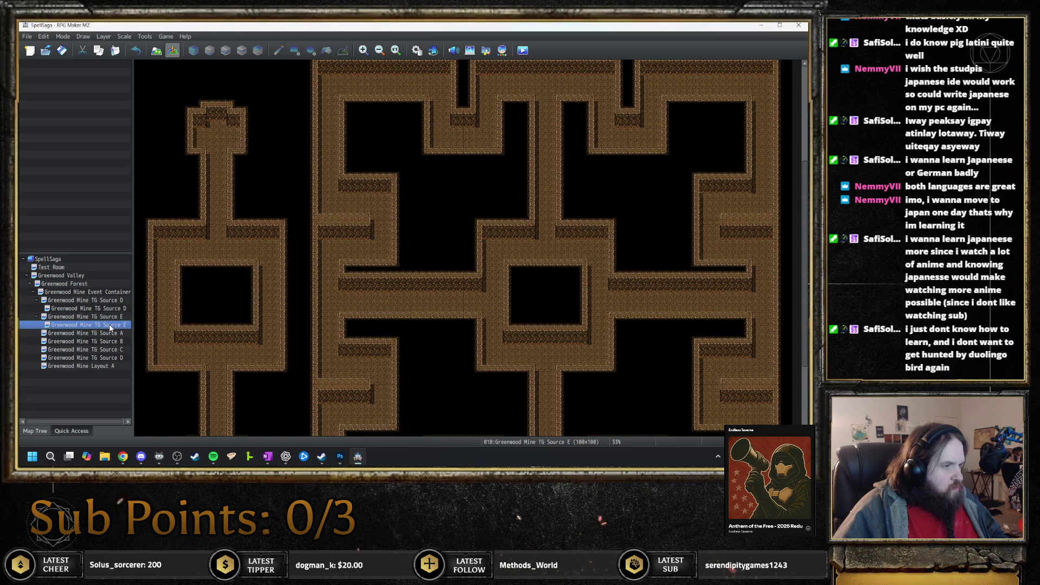
drag(110, 327, 109, 363)
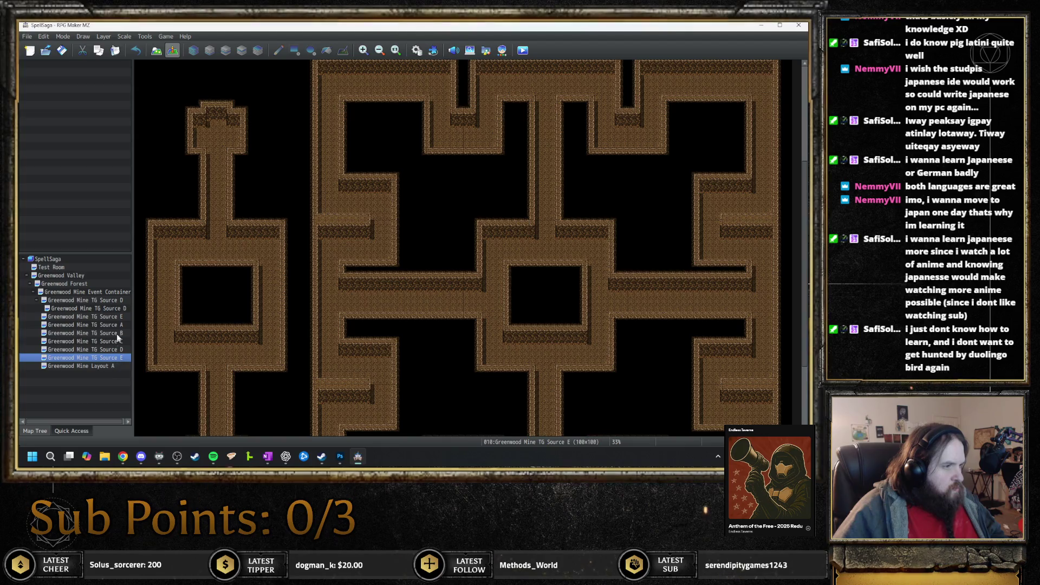
- Delete the old Source D and Source E maps, confirming each deletion
click(99, 307)
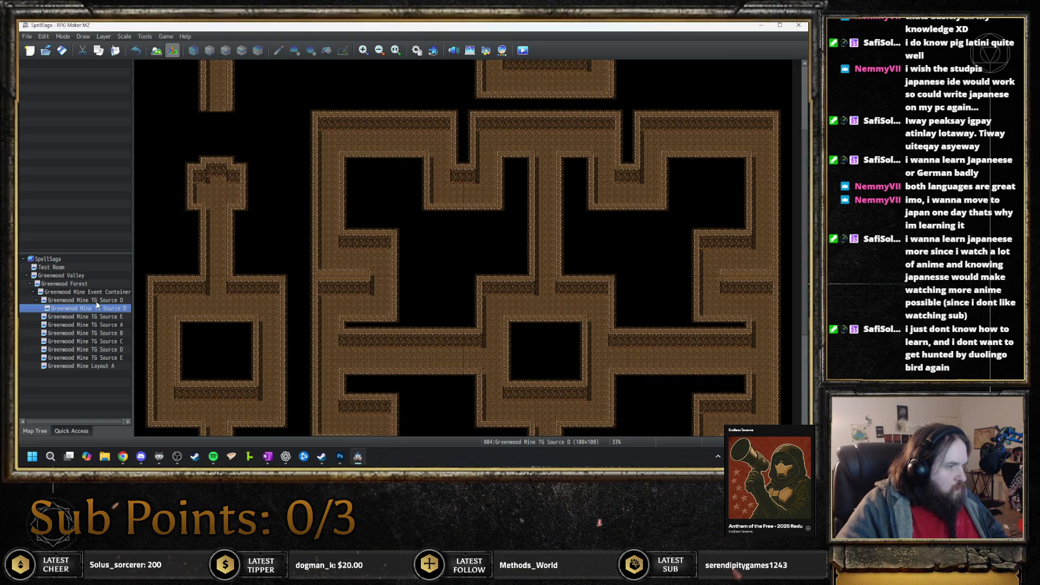
key(Delete)
key(Return)
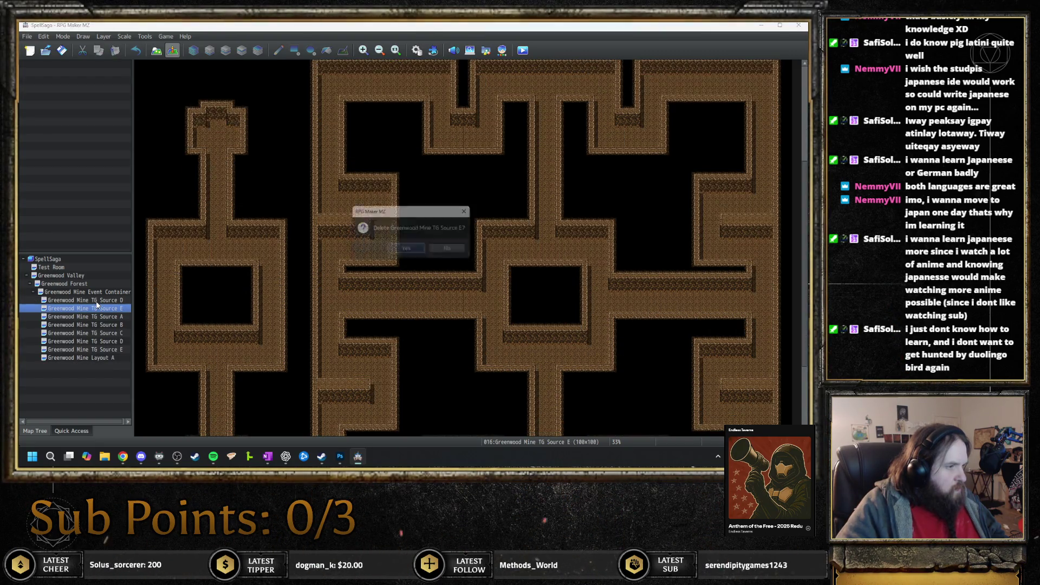
key(Delete)
key(Return)
click(97, 302)
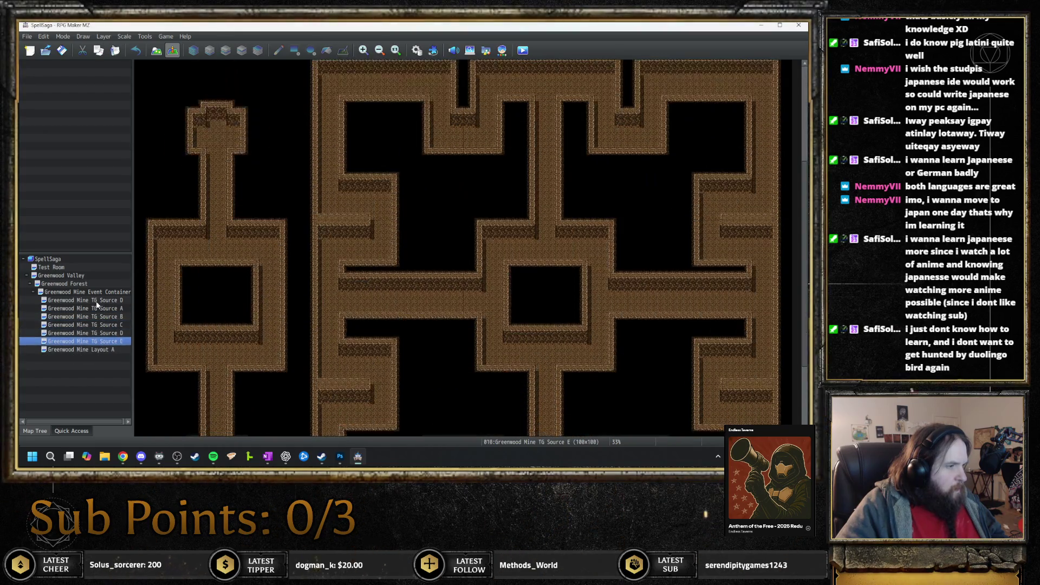
key(Delete)
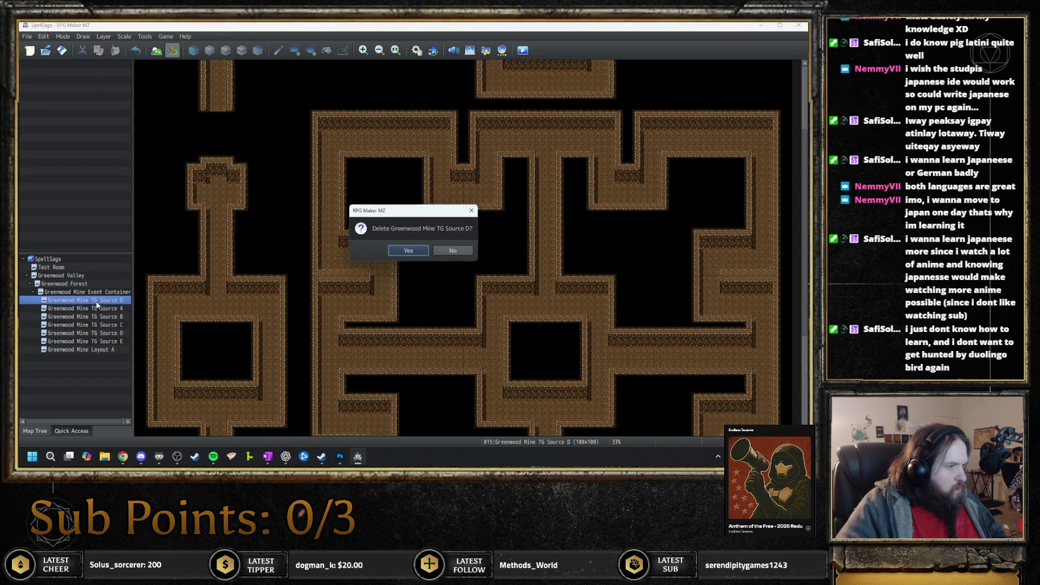
key(Return)
- Check the map properties and IDs of Sources B through E, ending at Source E (map 010)
key(Down)
key(Down)
key(Down)
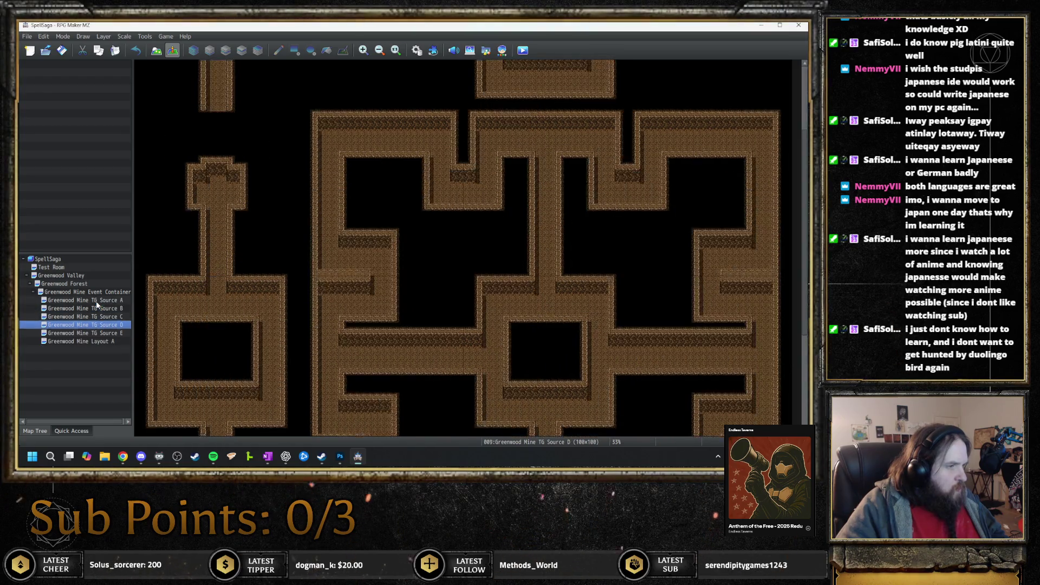
double_click(97, 306)
key(Escape)
key(Return)
key(Escape)
key(Down)
key(Return)
key(Escape)
key(Down)
key(Return)
key(Escape)
key(Down)
key(Return)
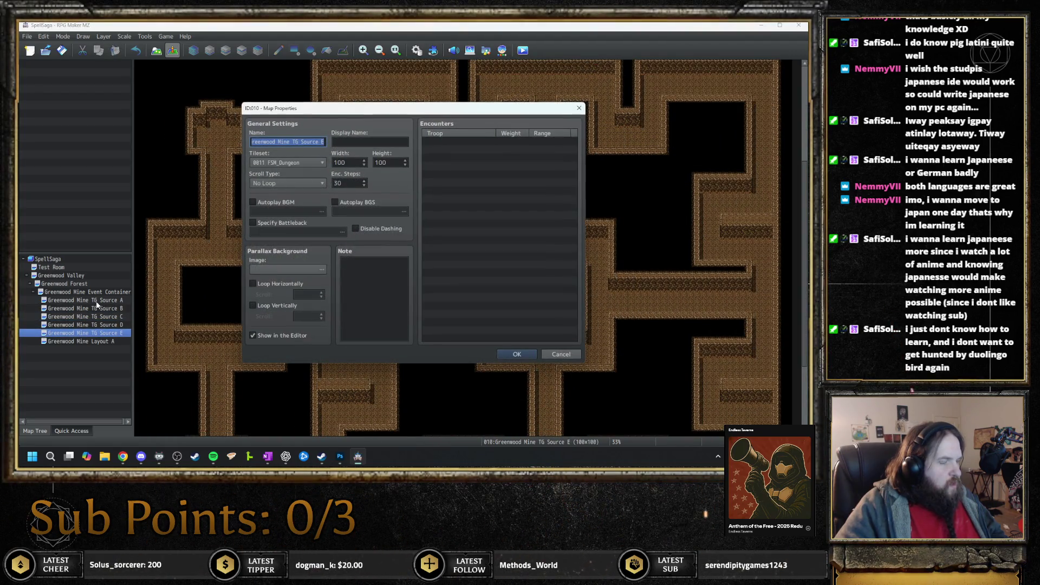
key(Escape)
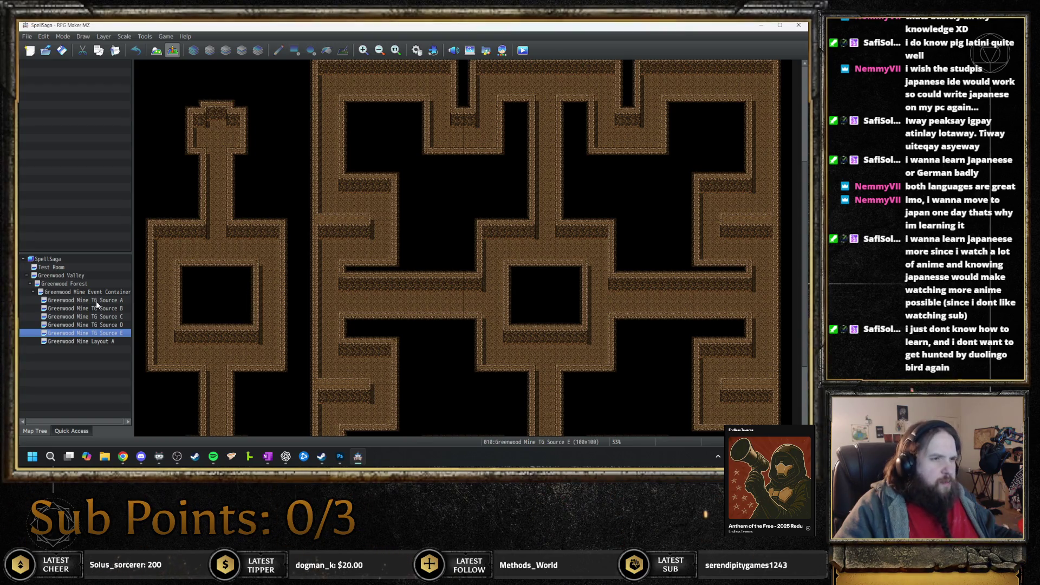
- Paste nested copies of Greenwood Mine Layout A beneath it
key(Down)
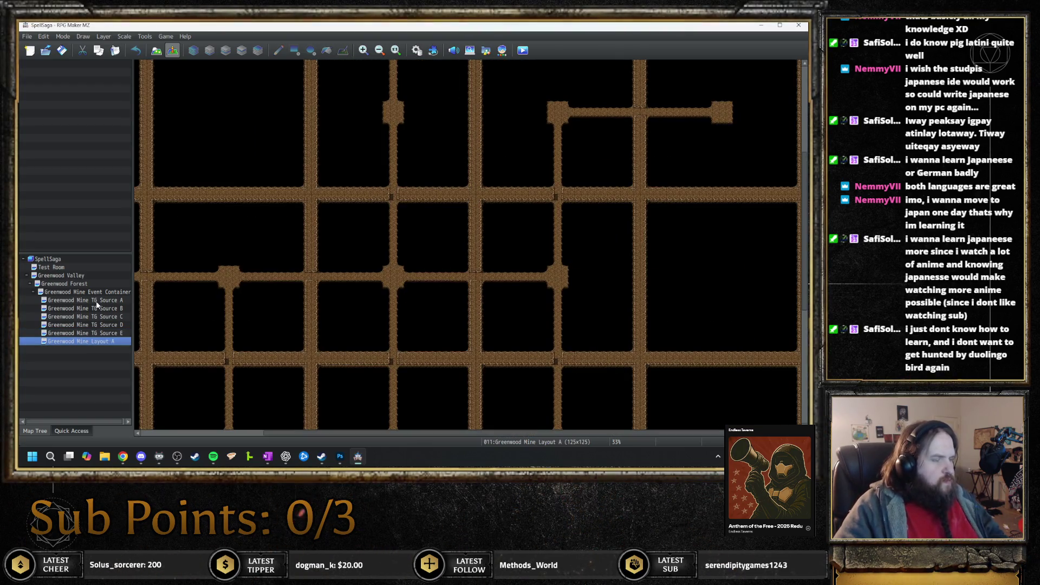
key(space)
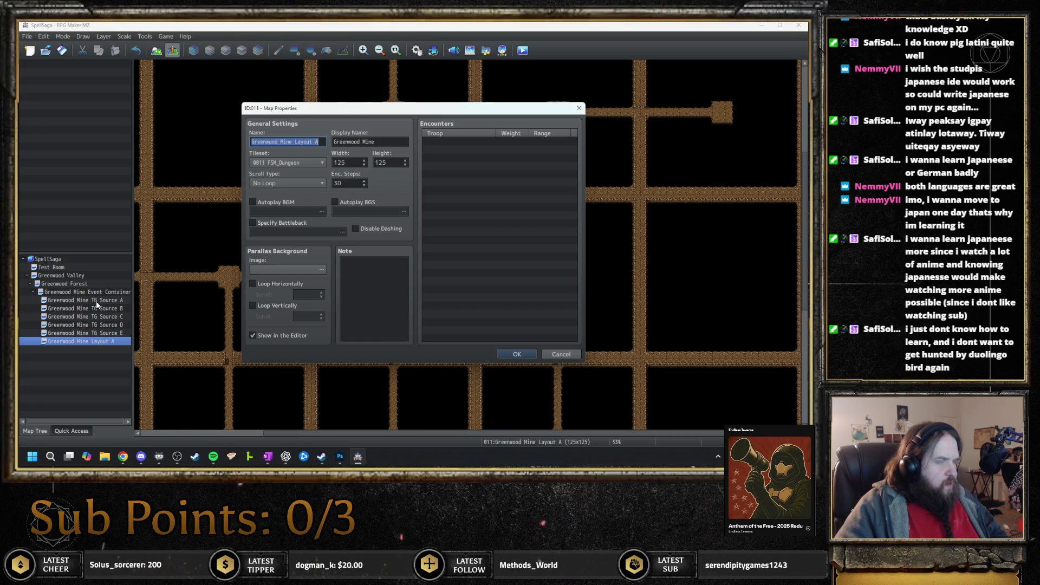
key(Return)
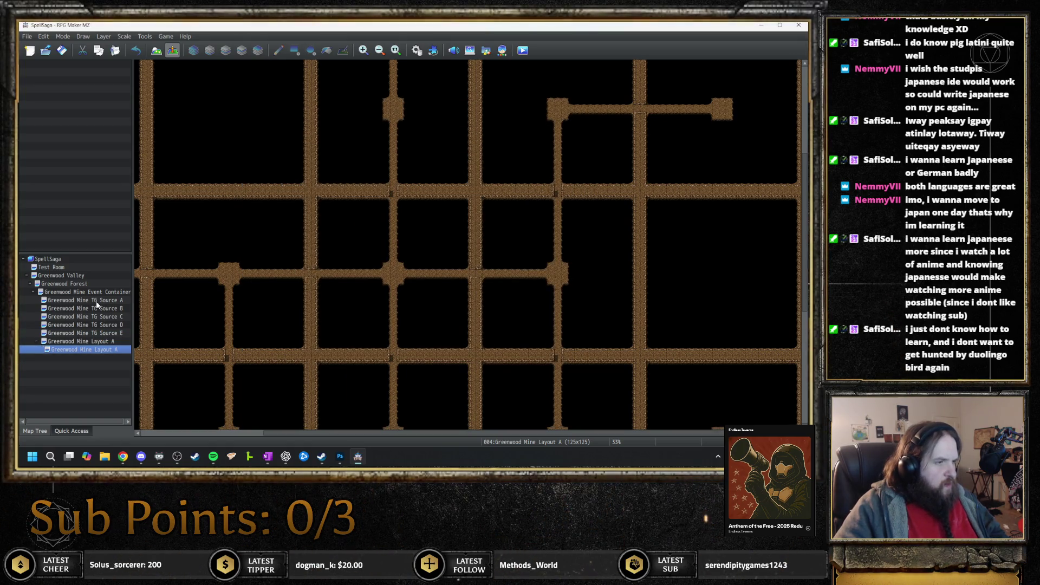
key(space)
key(Return)
key(ctrl+v)
key(space)
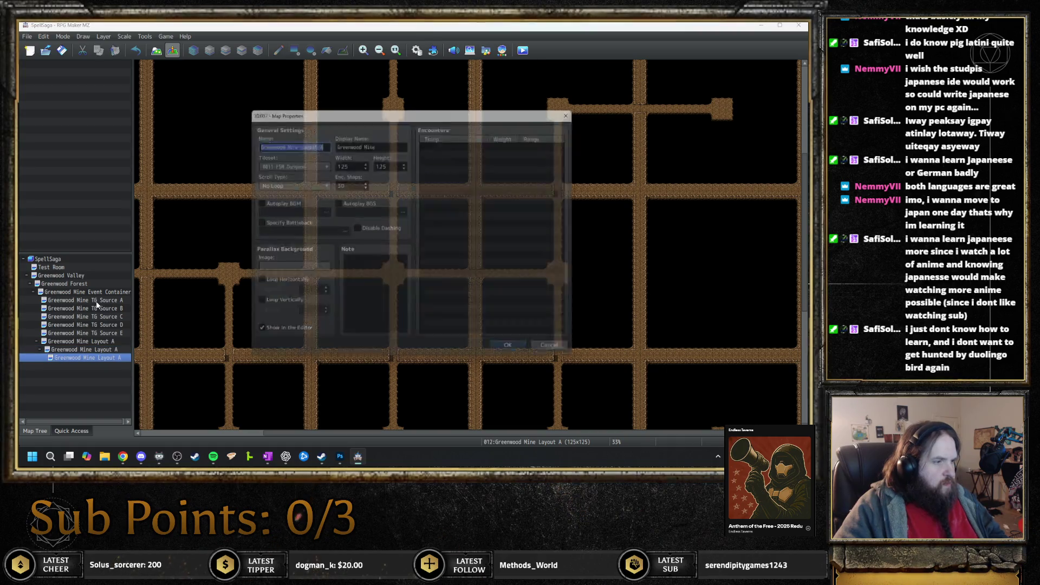
key(Return)
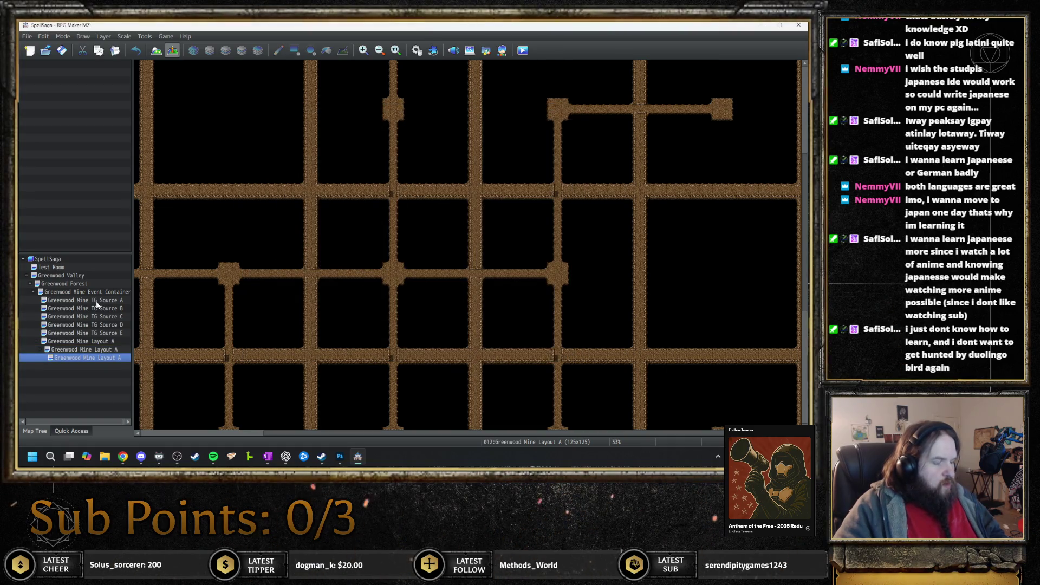
- Name the copies Greenwood Mine Layout B and Greenwood Mine Layout C
key(space)
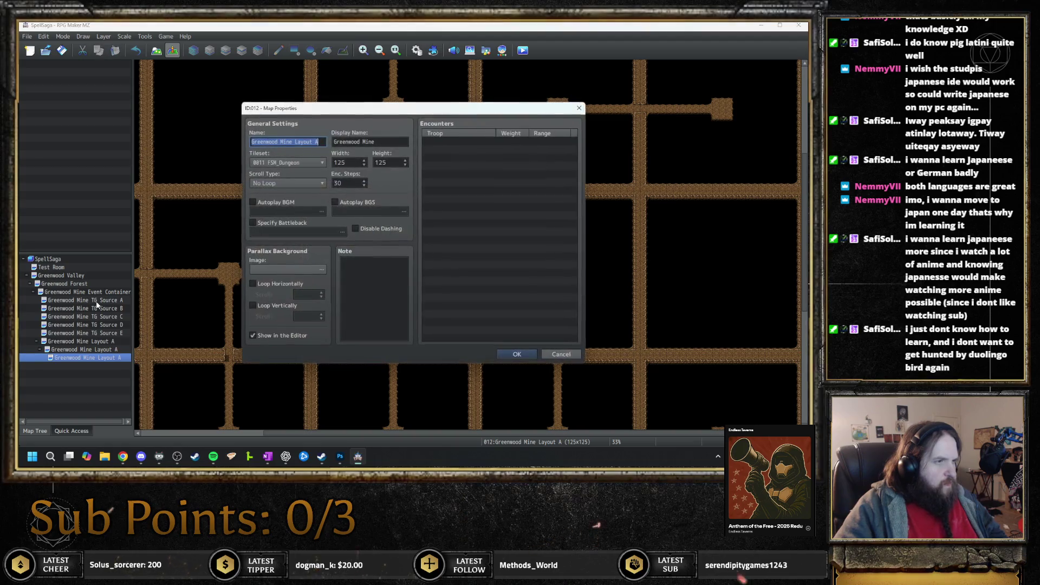
key(Return)
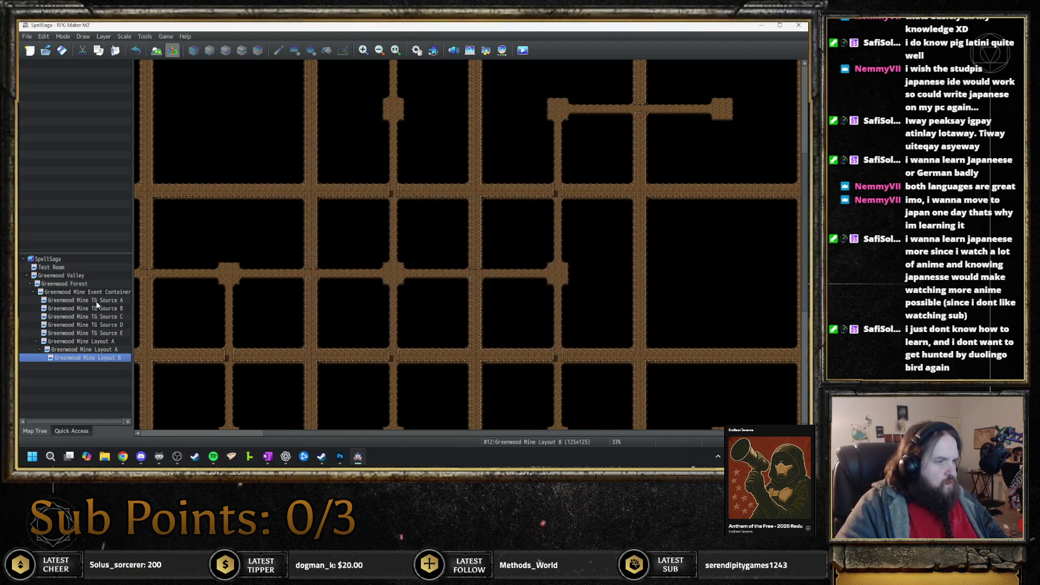
key(ctrl+v)
key(space)
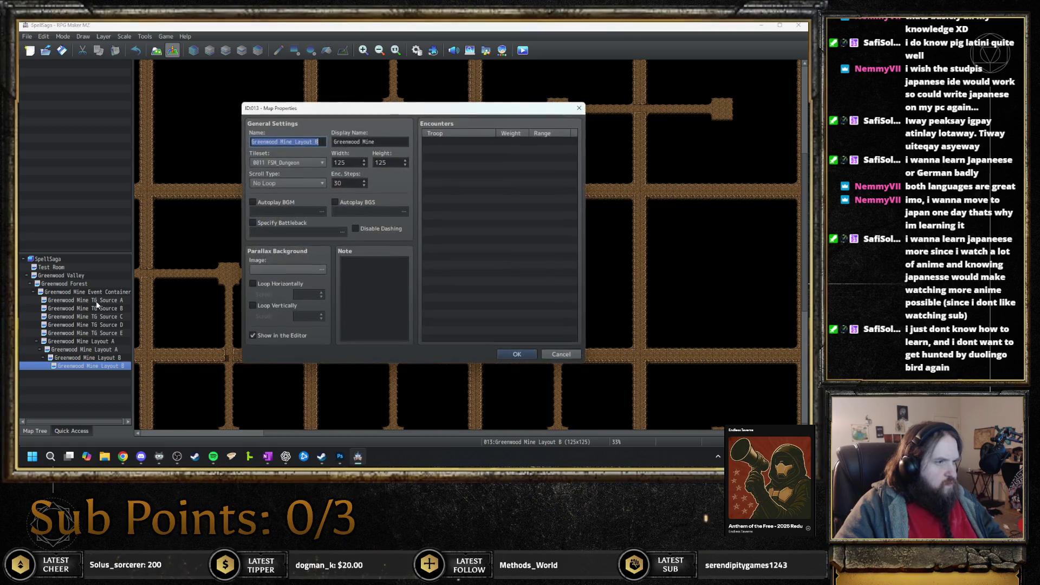
key(End)
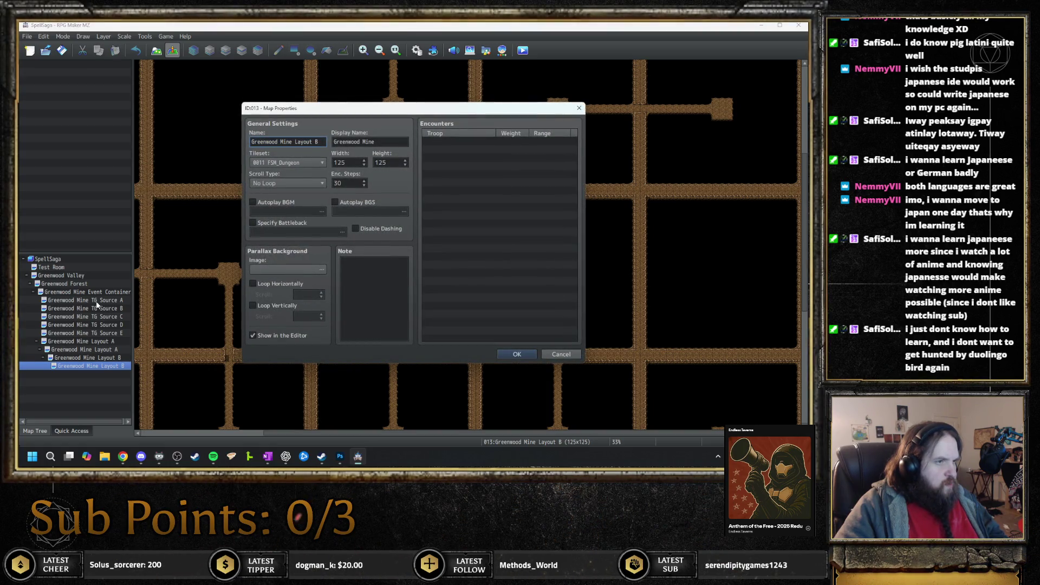
key(Return)
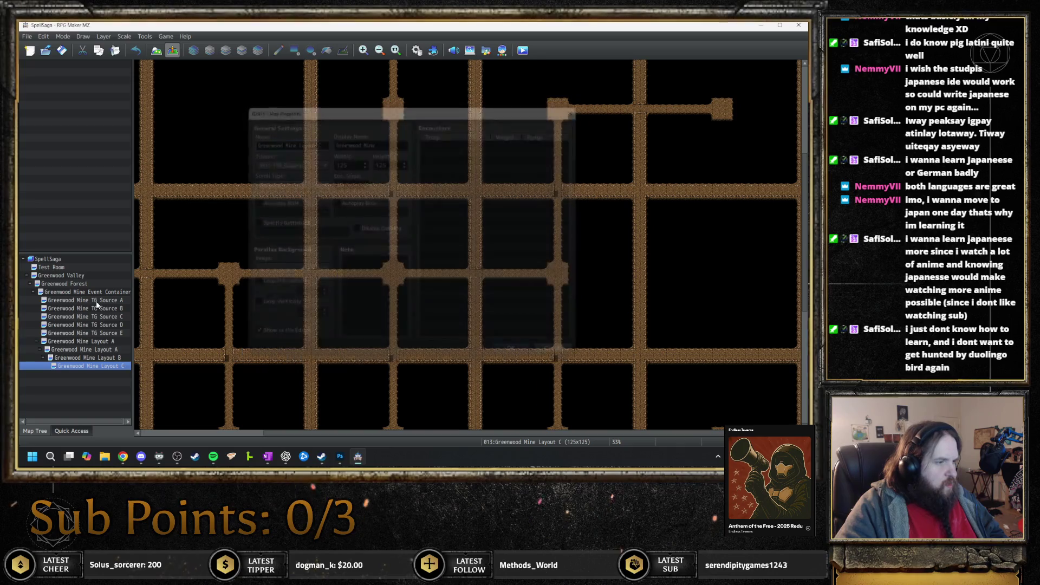
- Add two more nested copies named Greenwood Mine Layout D and Layout E
key(ctrl+v)
key(space)
key(End)
key(BackSpace)
key(Return)
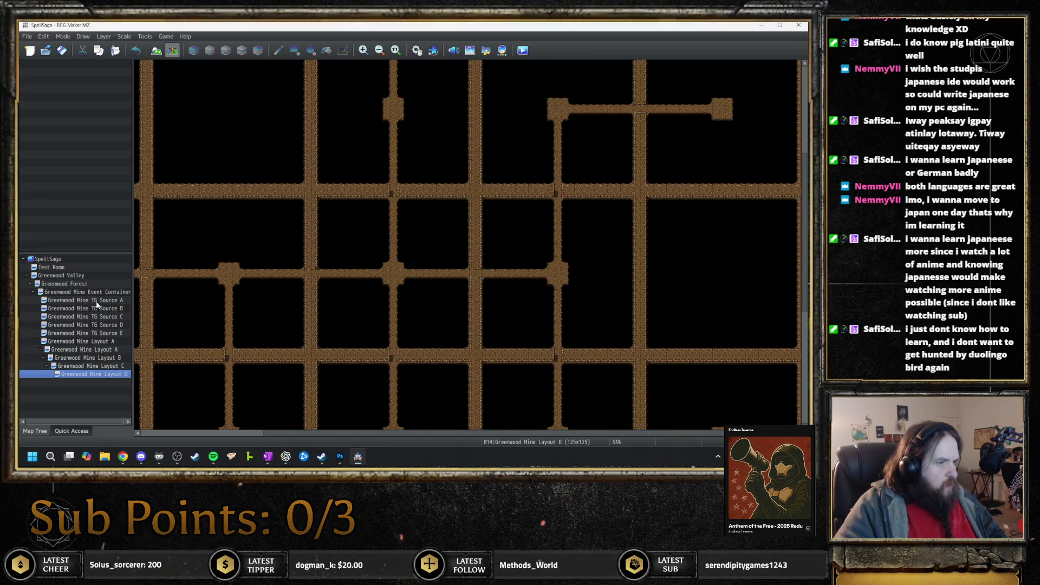
key(ctrl+v)
key(space)
key(BackSpace)
text(E)
key(Return)
key(Up)
key(Up)
key(Up)
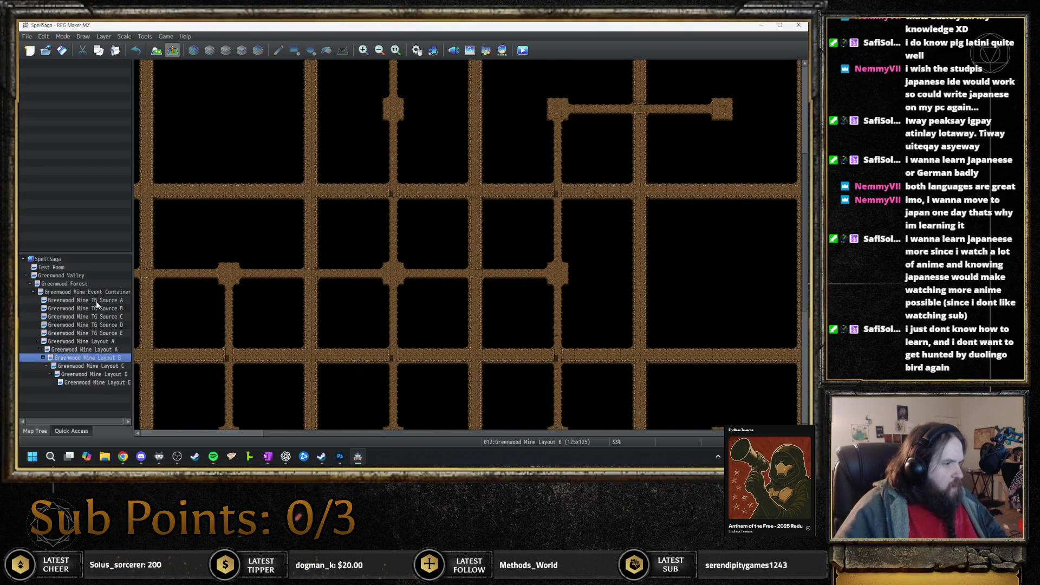
- Move Layout A to the container level and cancel deleting the duplicate Layout A
click(106, 350)
drag(99, 296, 100, 295)
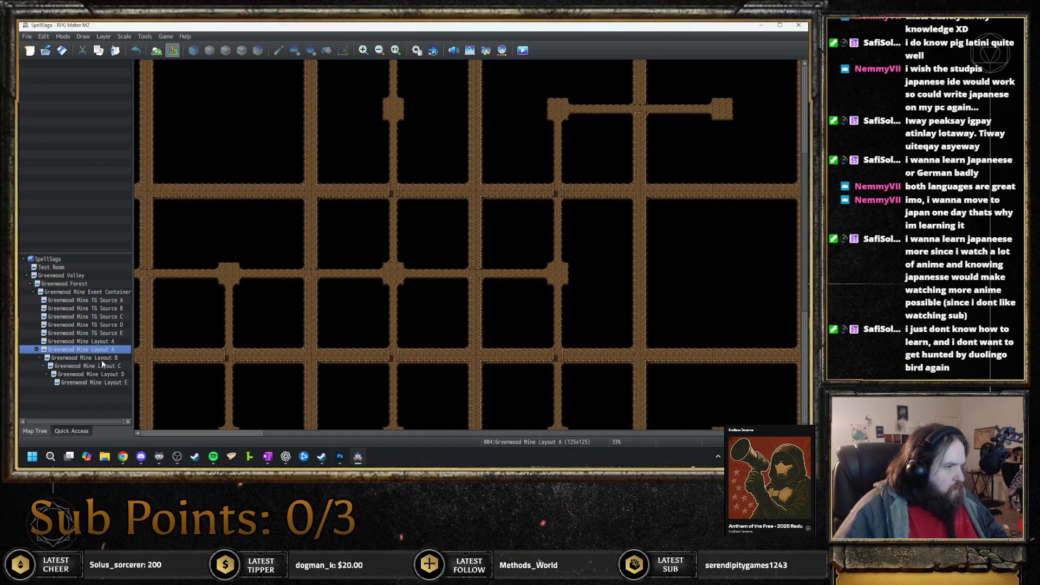
click(104, 342)
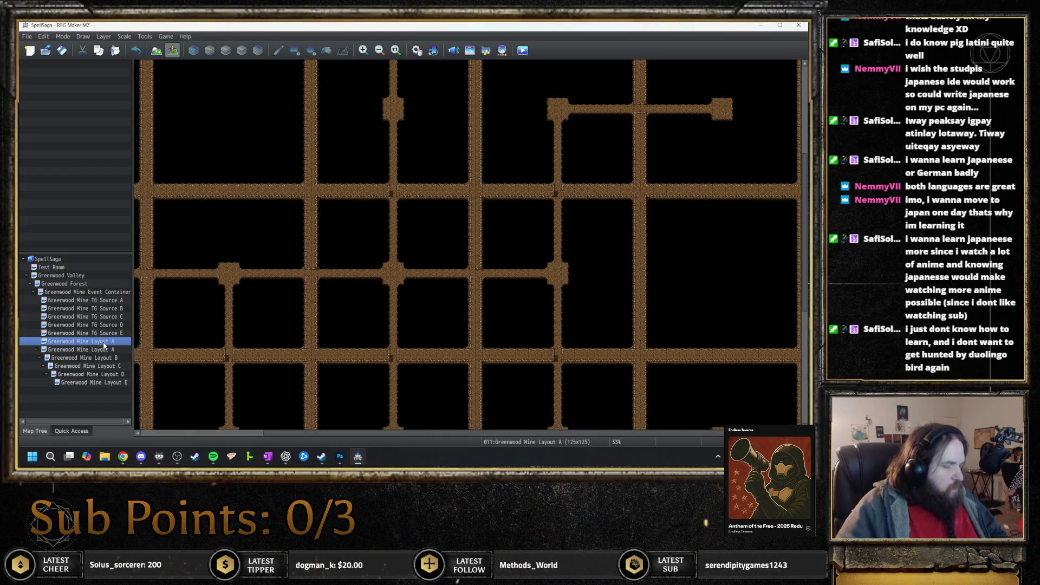
key(Delete)
key(Return)
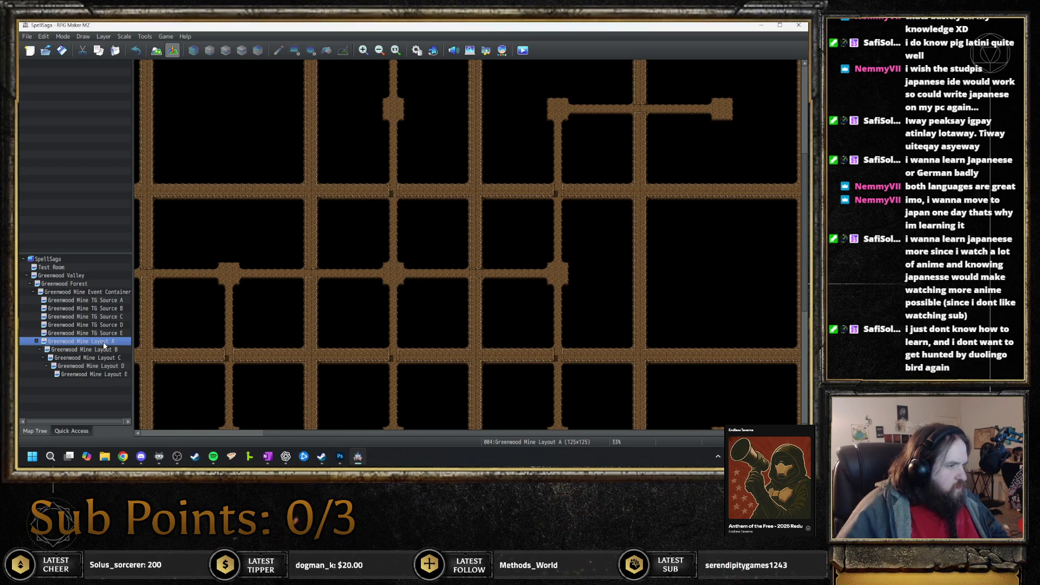
- Review Layouts B, C, D and E, then open the Greenwood Mine Event Container map
click(111, 351)
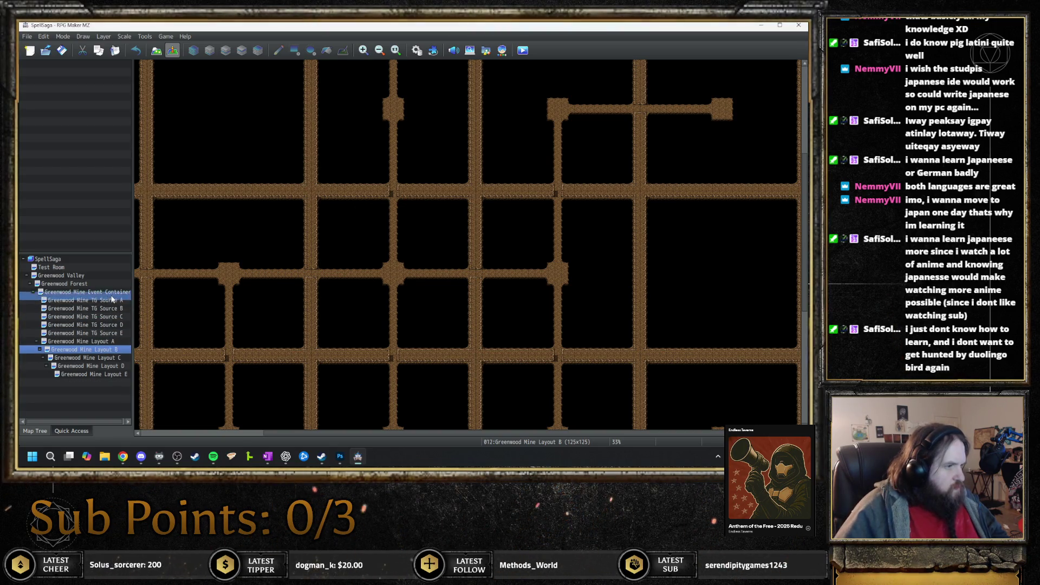
click(110, 358)
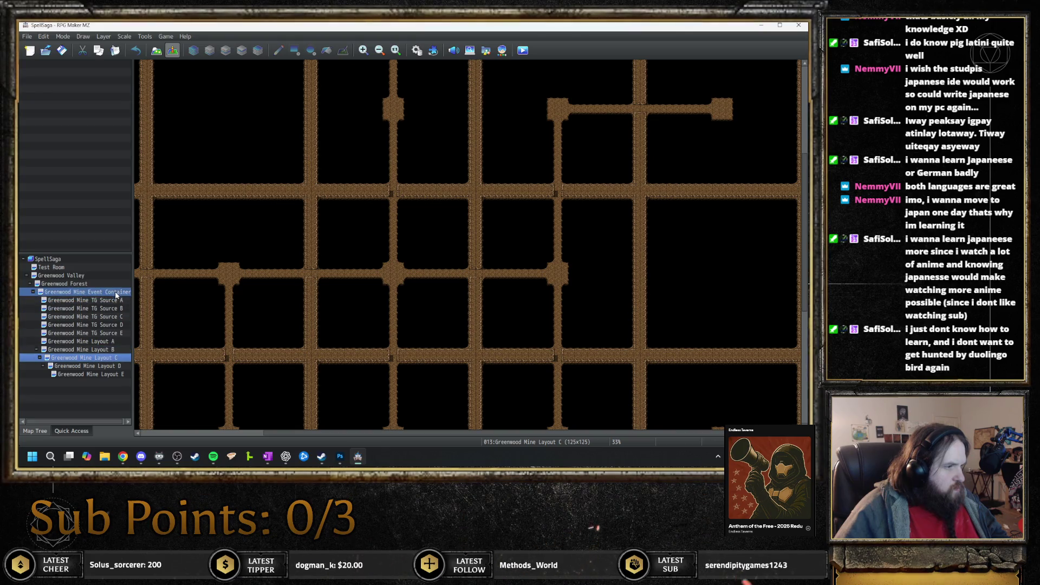
click(103, 367)
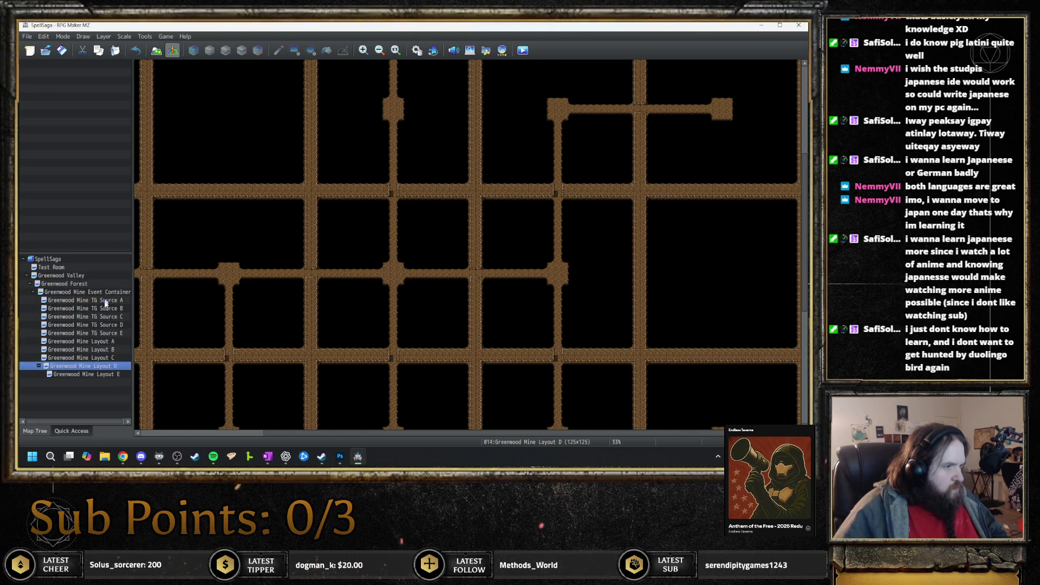
click(99, 373)
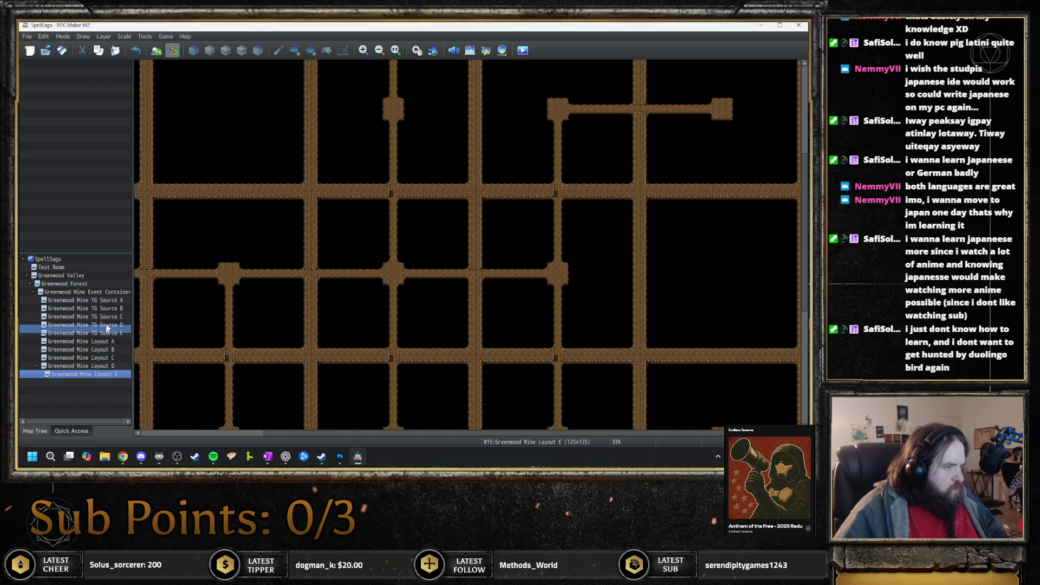
click(109, 294)
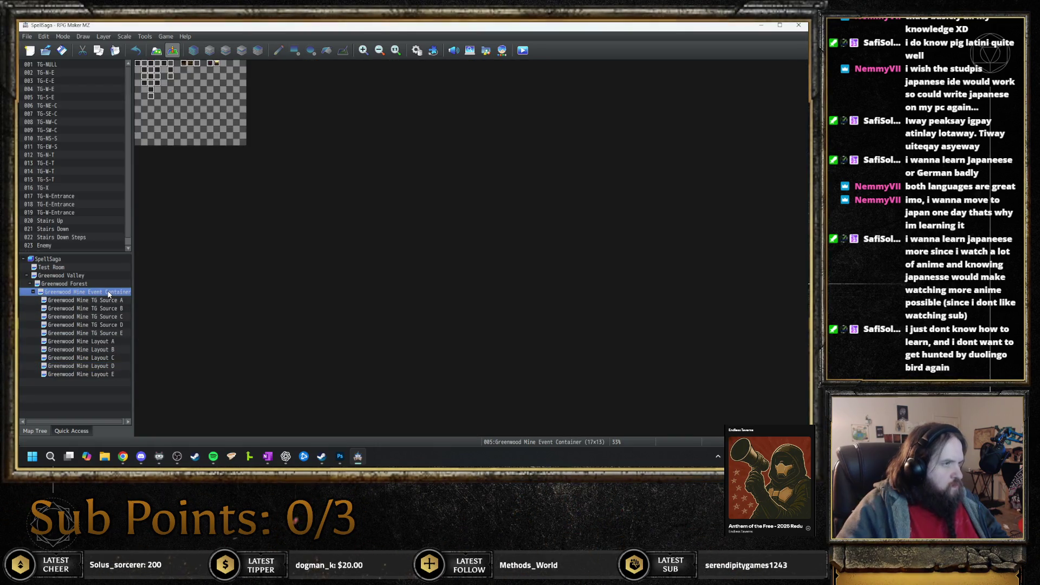
- Check the map IDs of Layout A, Layout B and the duplicate Layout A in Map Properties
key(Down)
key(Down)
key(Down)
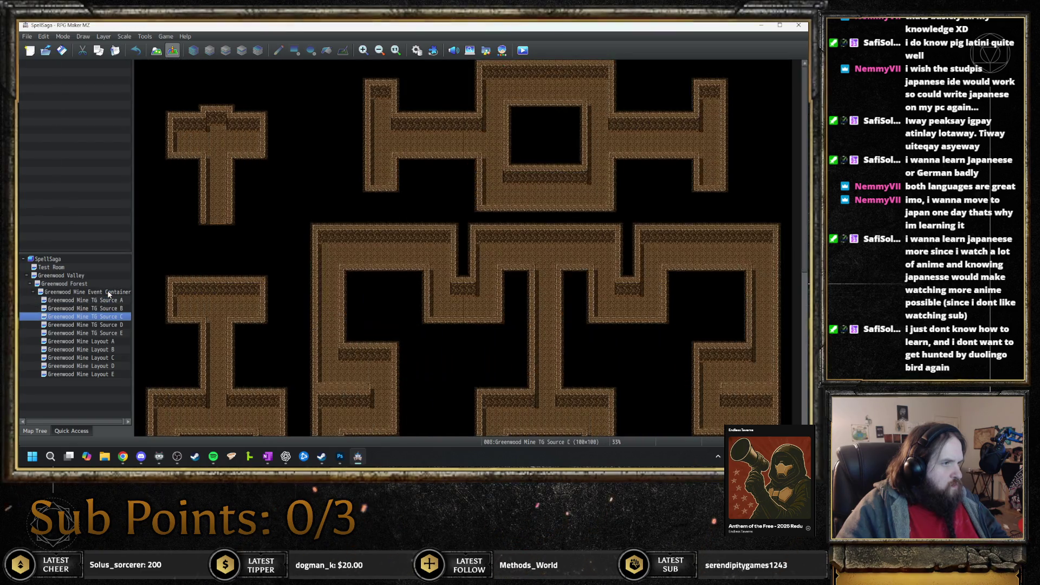
key(Down)
key(space)
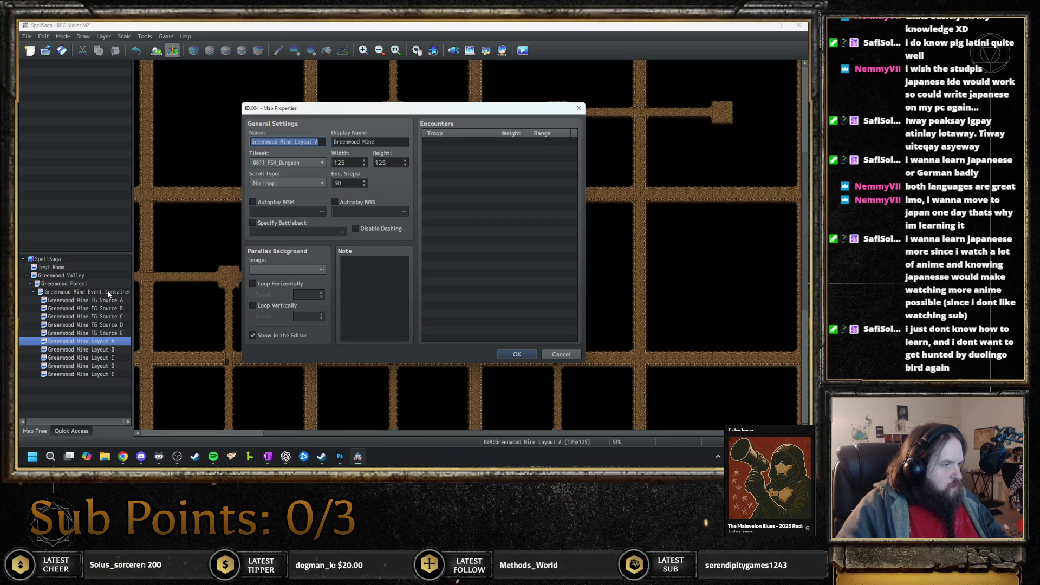
key(Escape)
key(Down)
key(space)
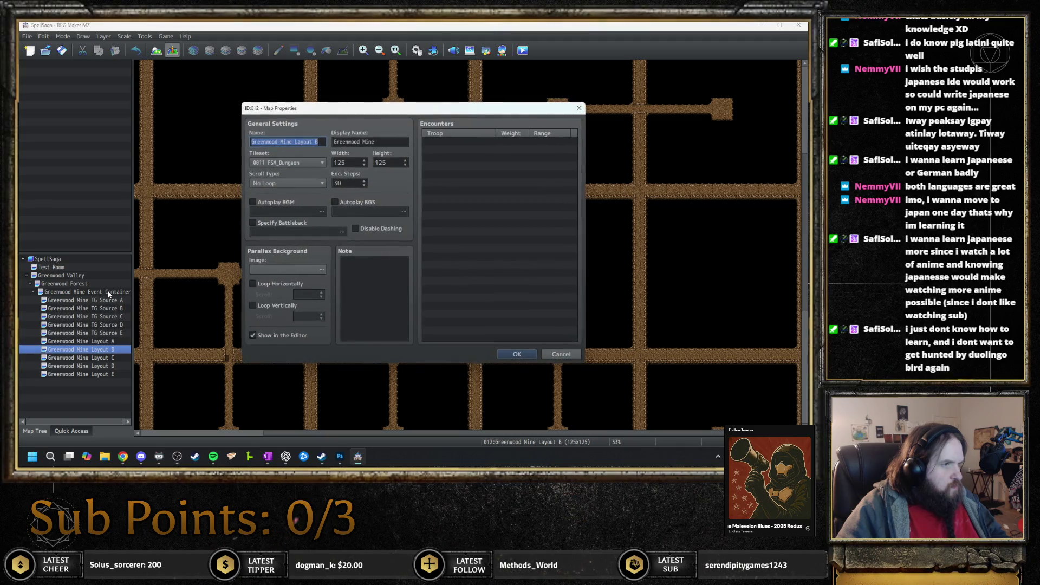
key(Escape)
key(Up)
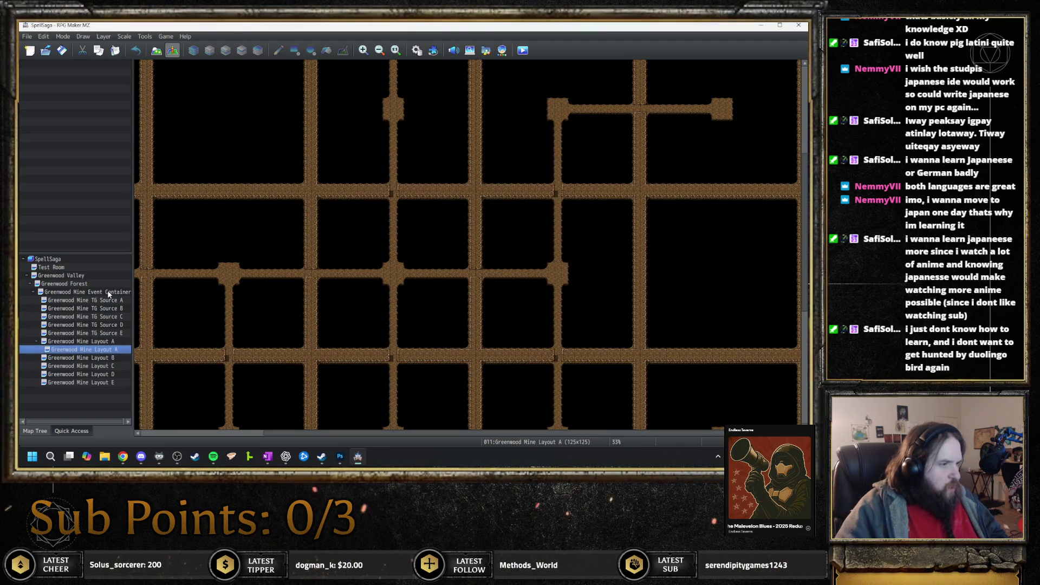
key(space)
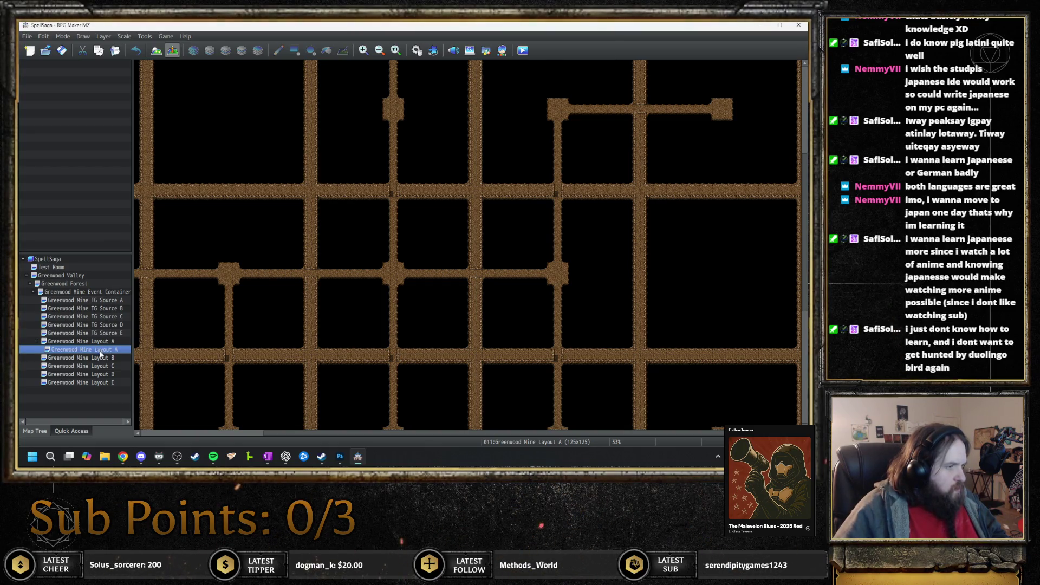
- Delete the original Layout A (004) and move the copy (011) back above Layout B
drag(105, 361, 105, 362)
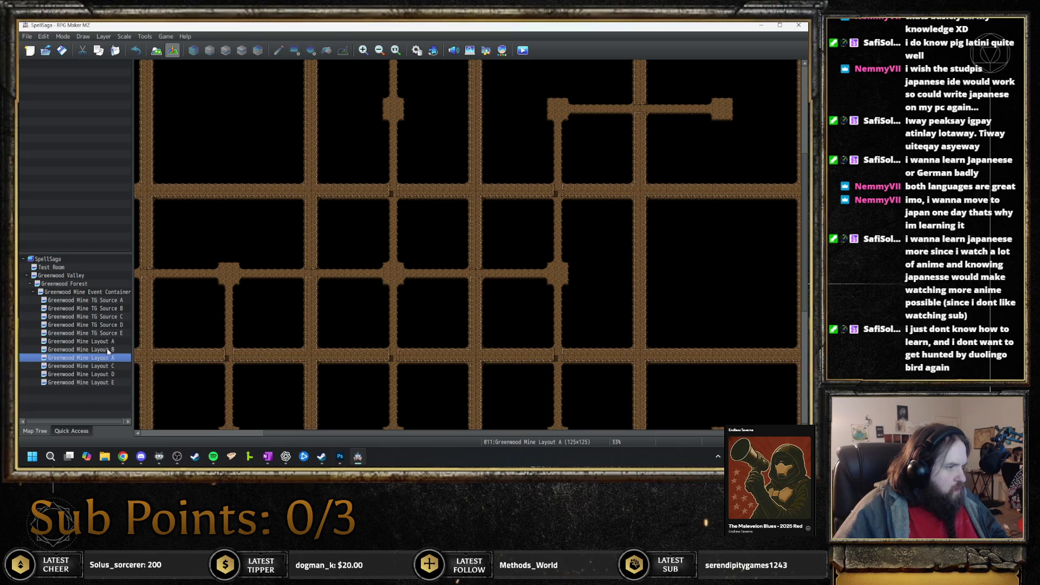
click(107, 342)
key(Delete)
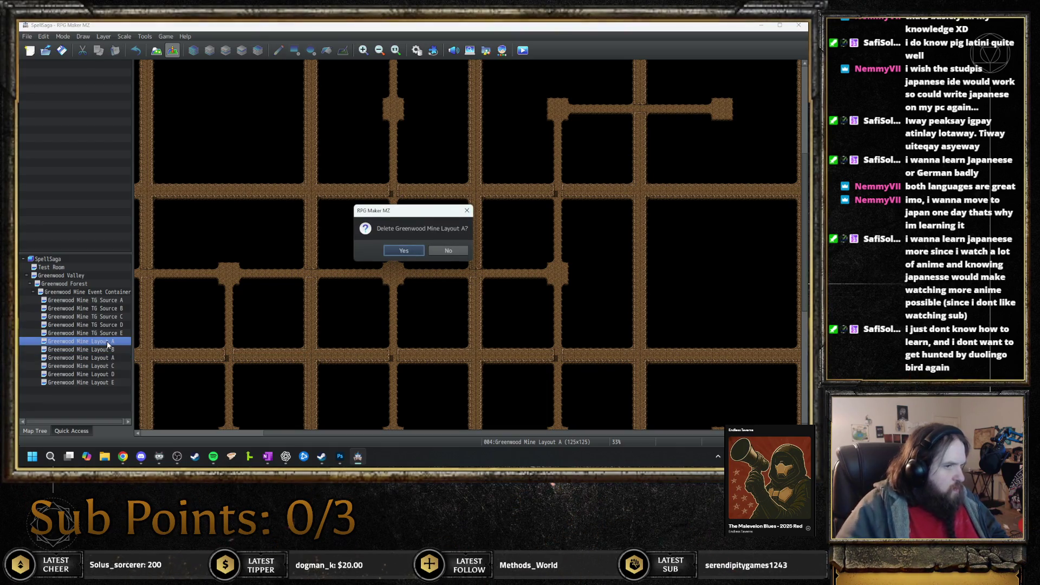
key(Return)
click(117, 351)
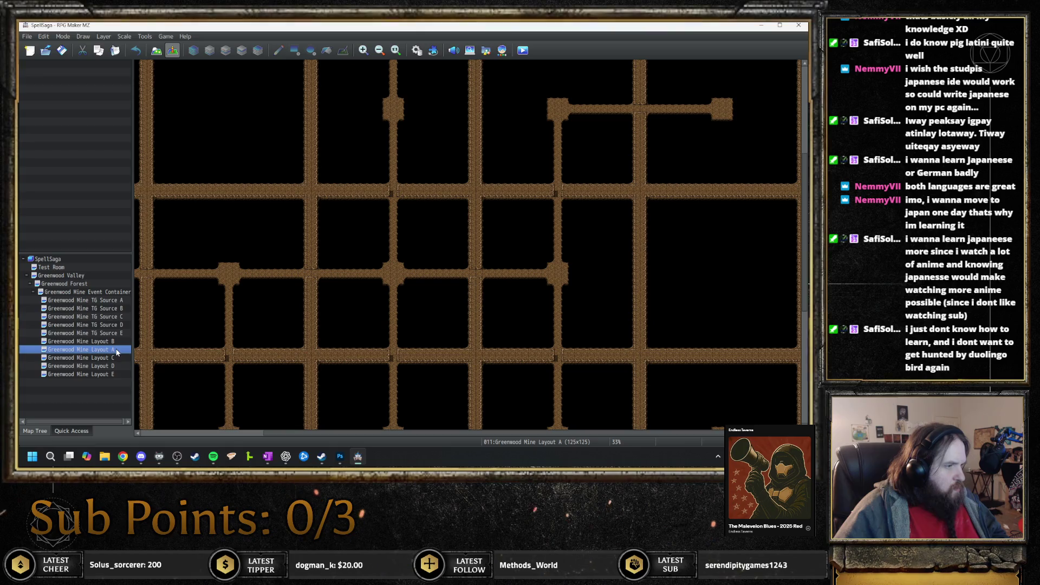
drag(110, 340, 113, 342)
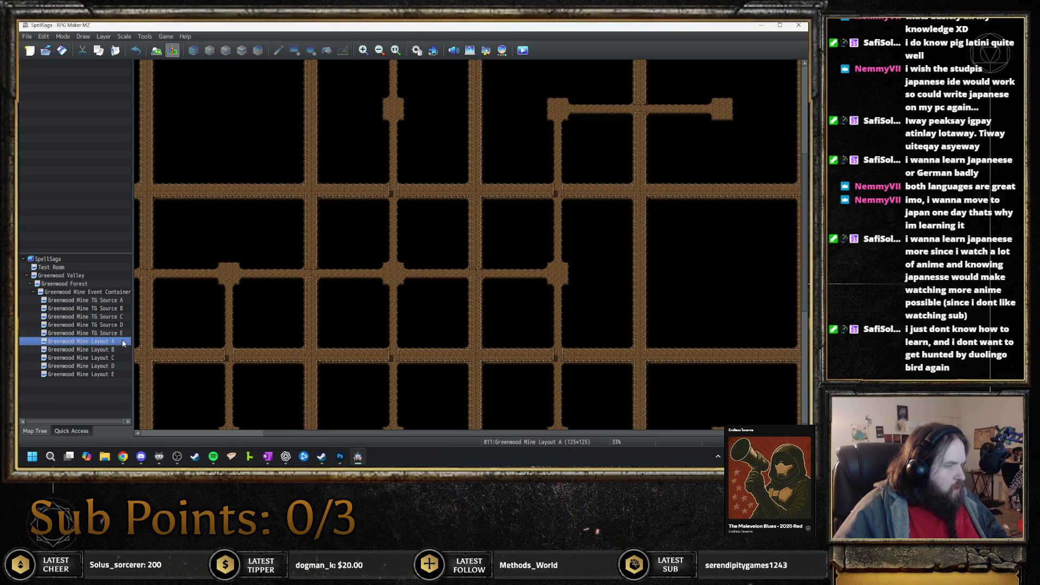
double_click(100, 293)
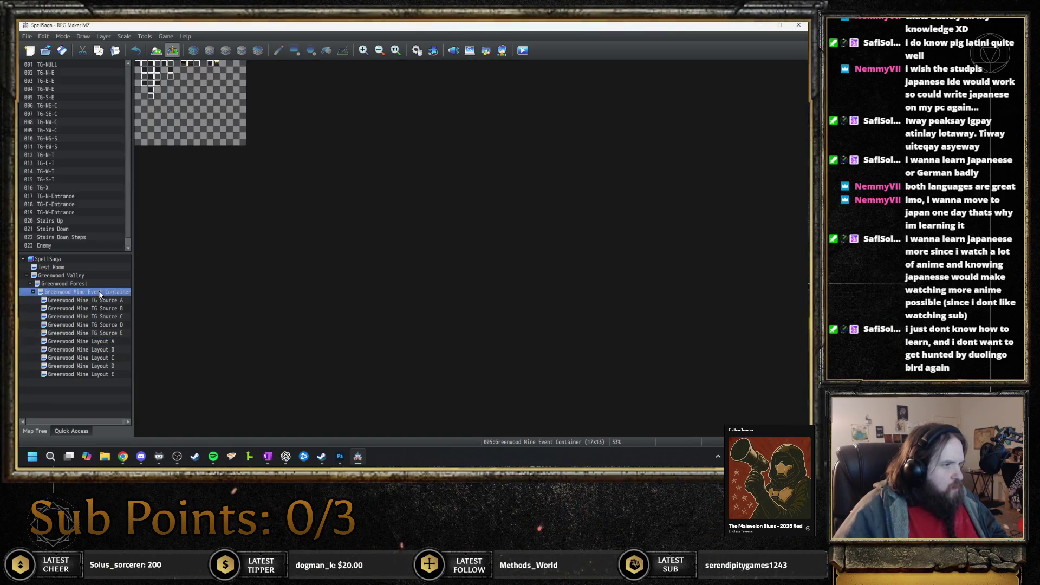
key(Escape)
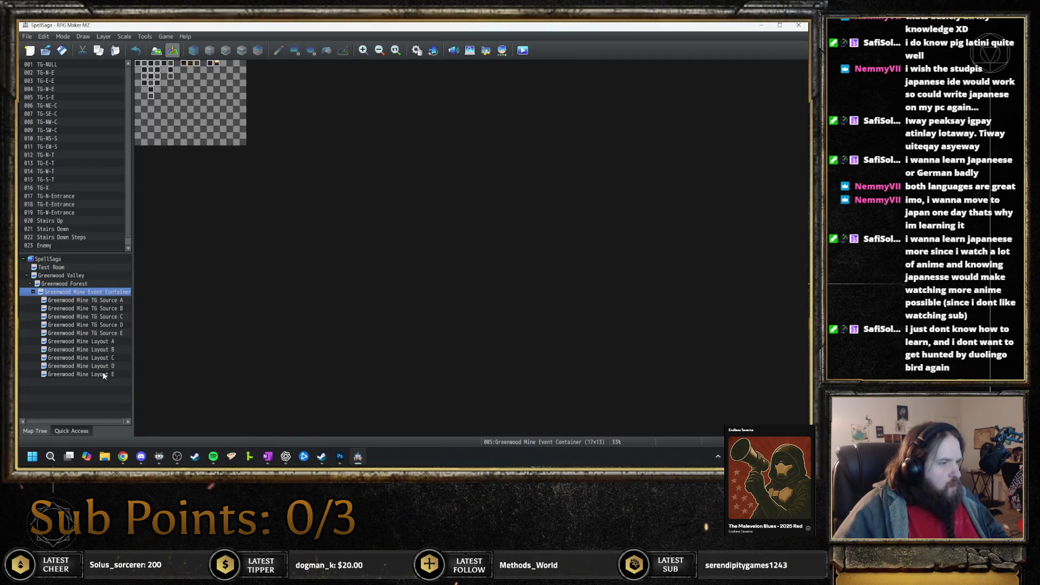
double_click(102, 374)
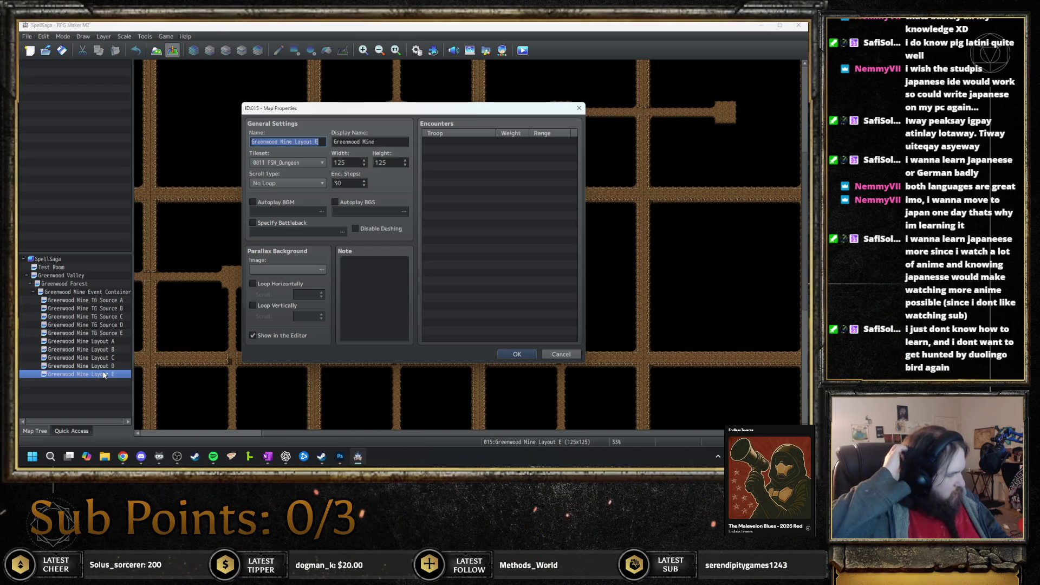
key(Escape)
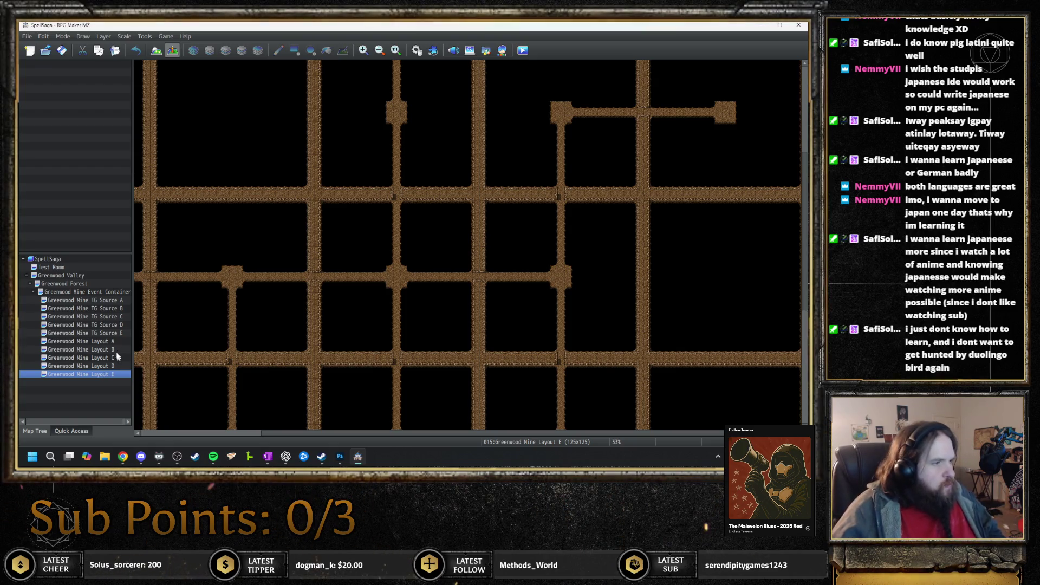
click(111, 293)
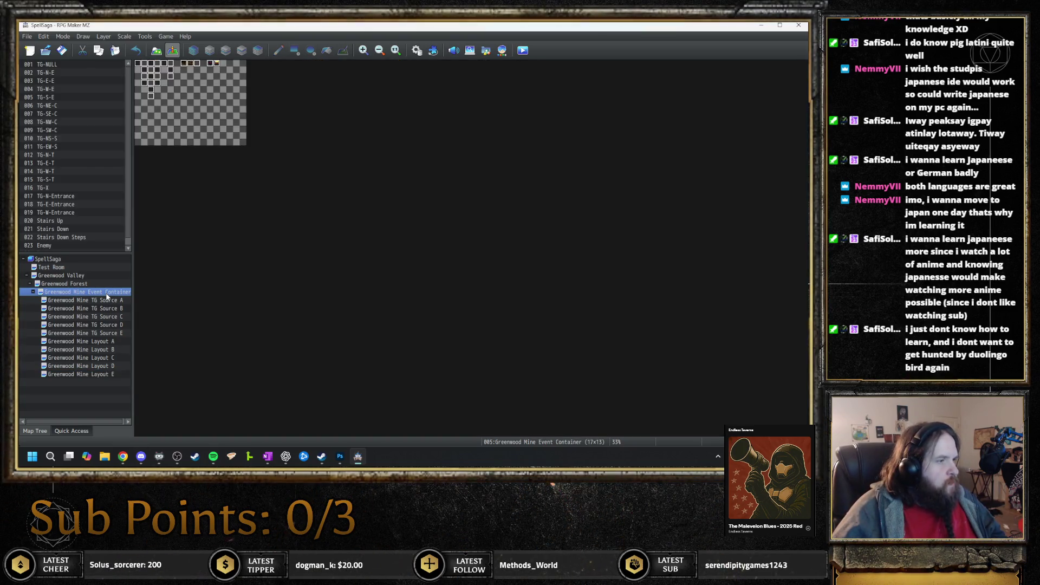
- Leave Event Container properties unchanged and view Greenwood Mine Layout A zoomed out to 17%
double_click(106, 293)
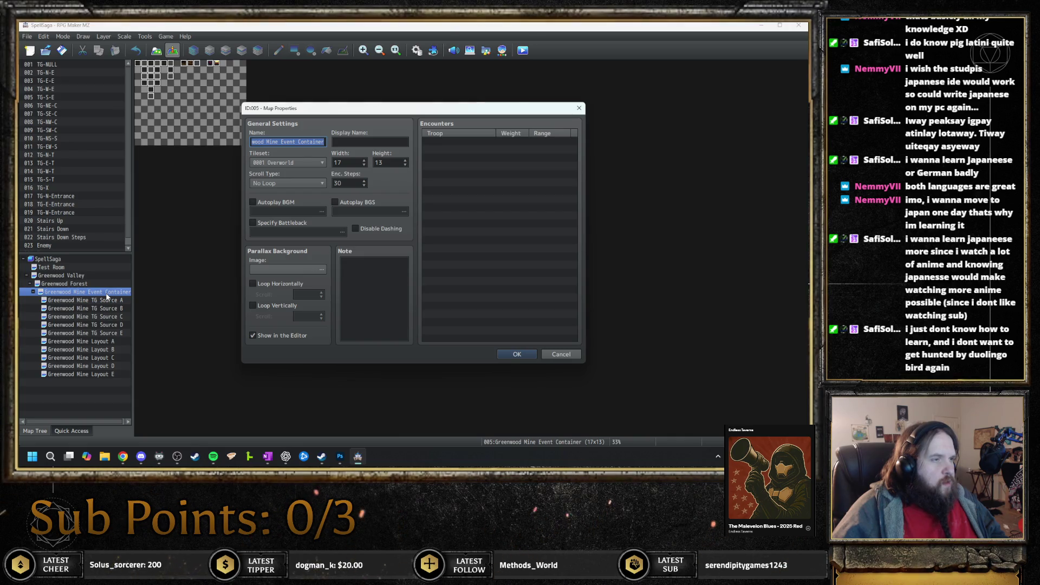
key(Escape)
scroll(178, 116, up, 2)
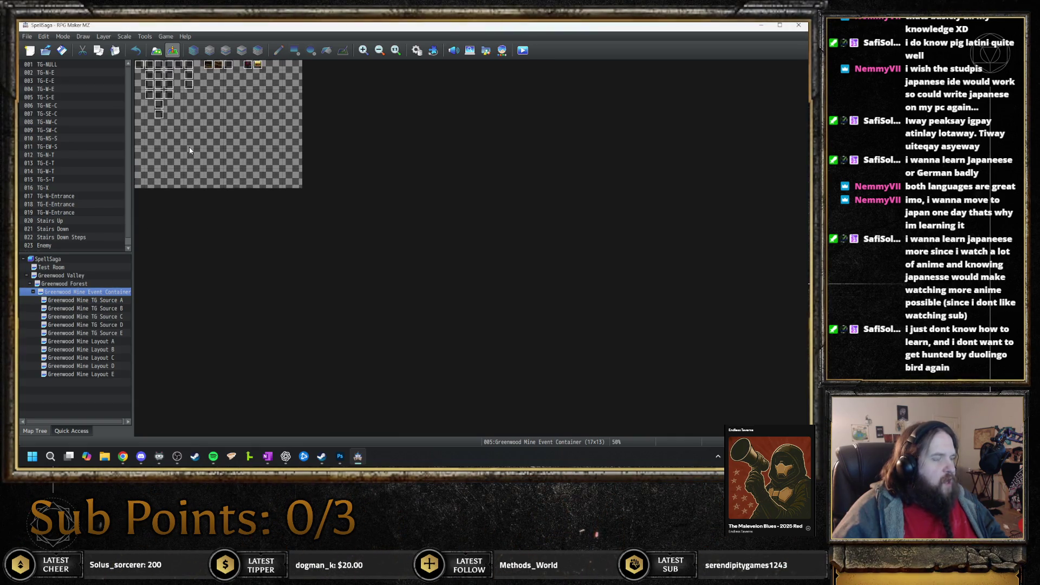
click(107, 341)
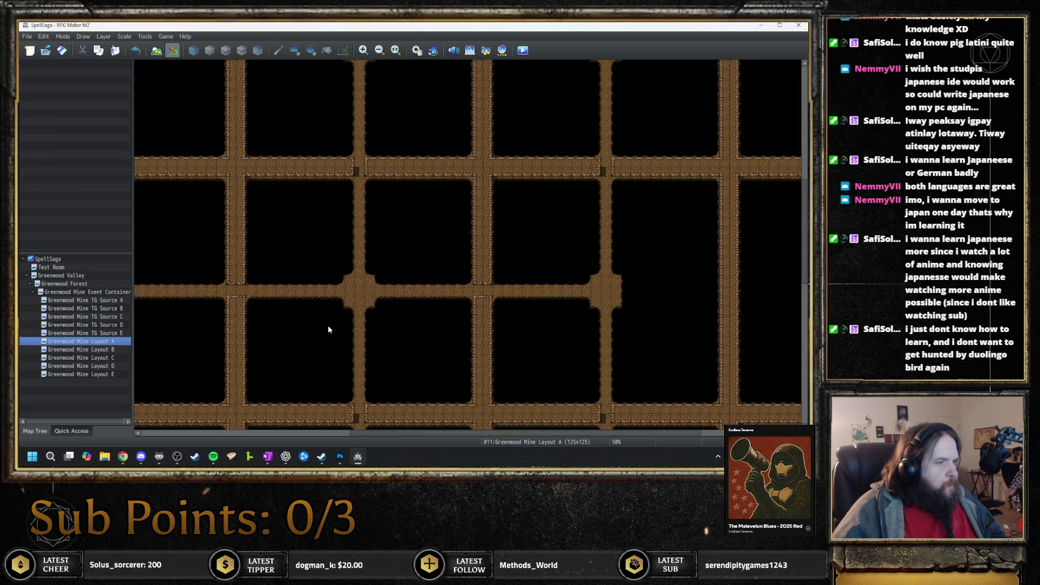
scroll(309, 289, down, 3)
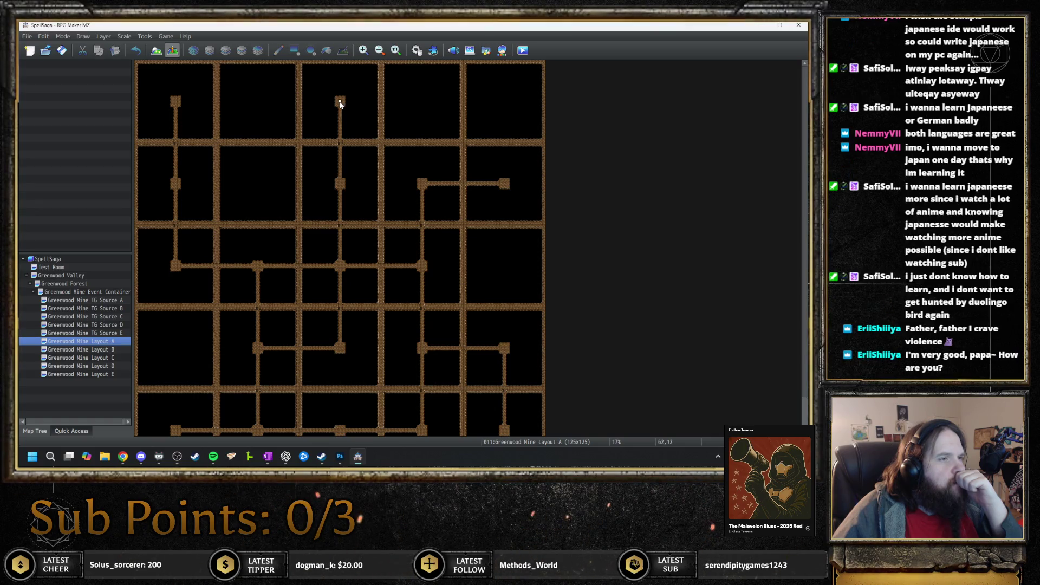
- Create an Entrance event at the top tunnel's end with note <Copy Event: 5, 17>
double_click(340, 102)
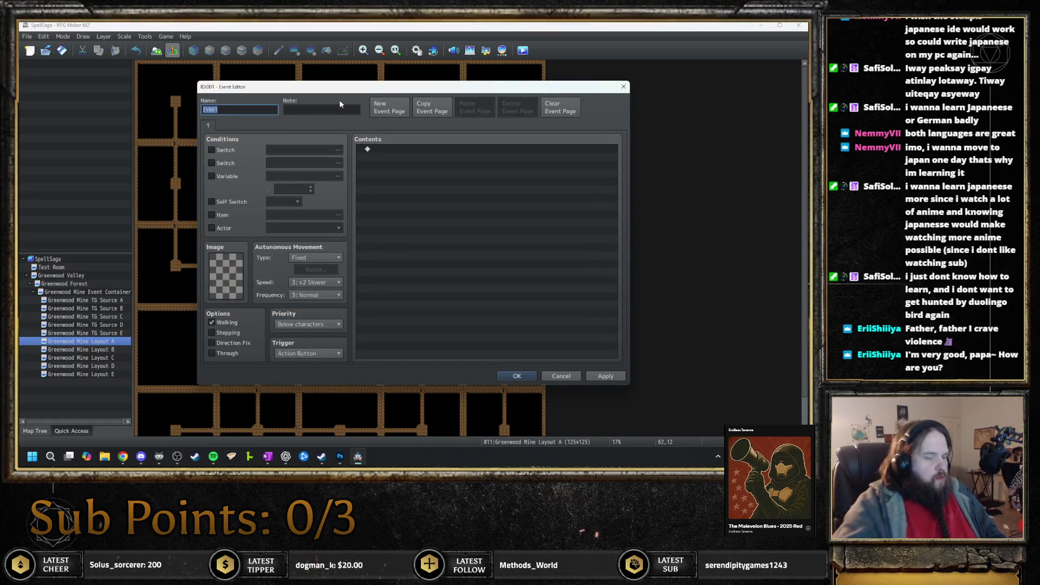
text(Ent)
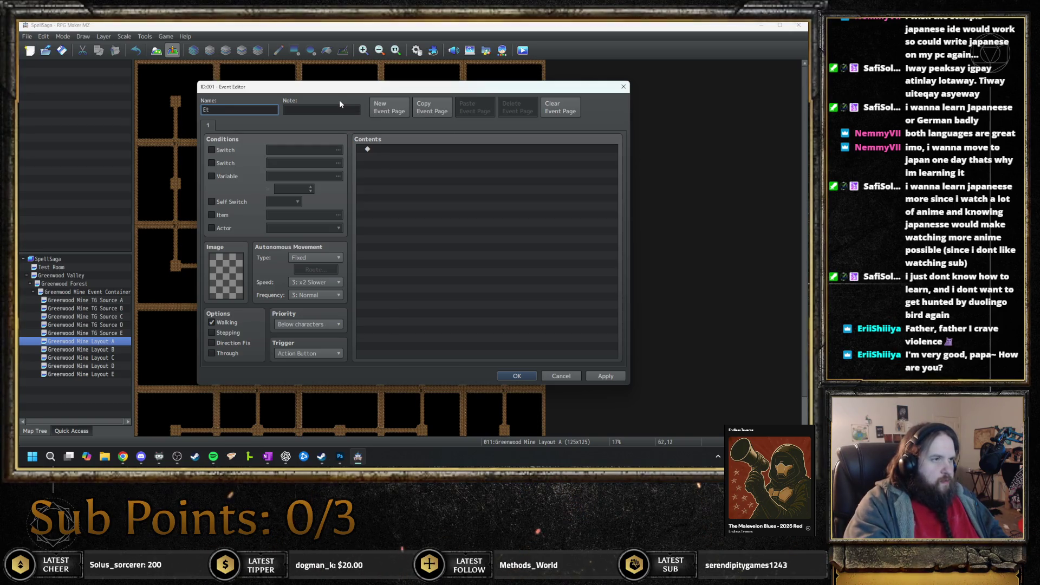
text(rance)
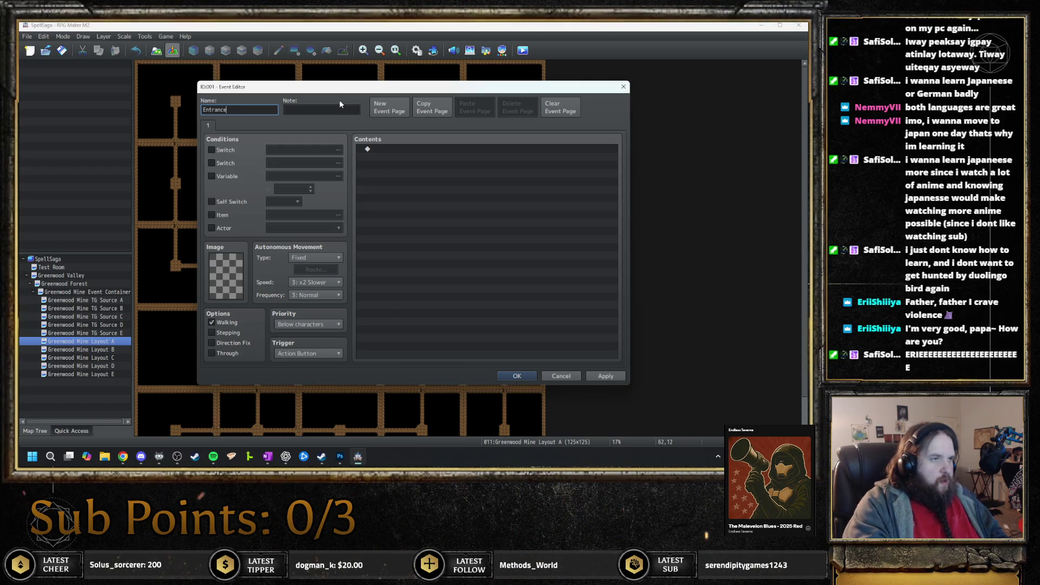
key(Tab)
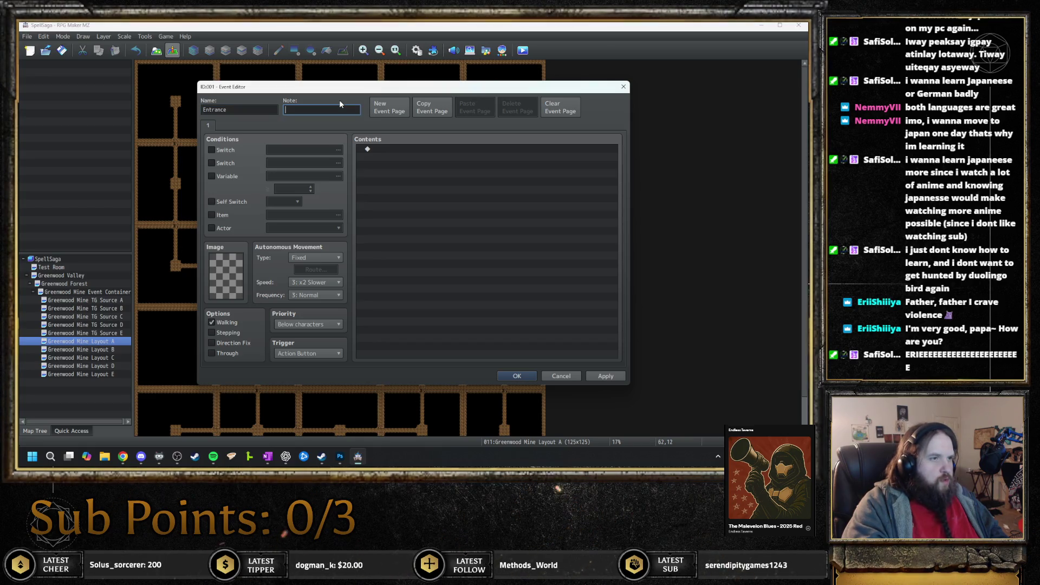
text(<Copy Event:)
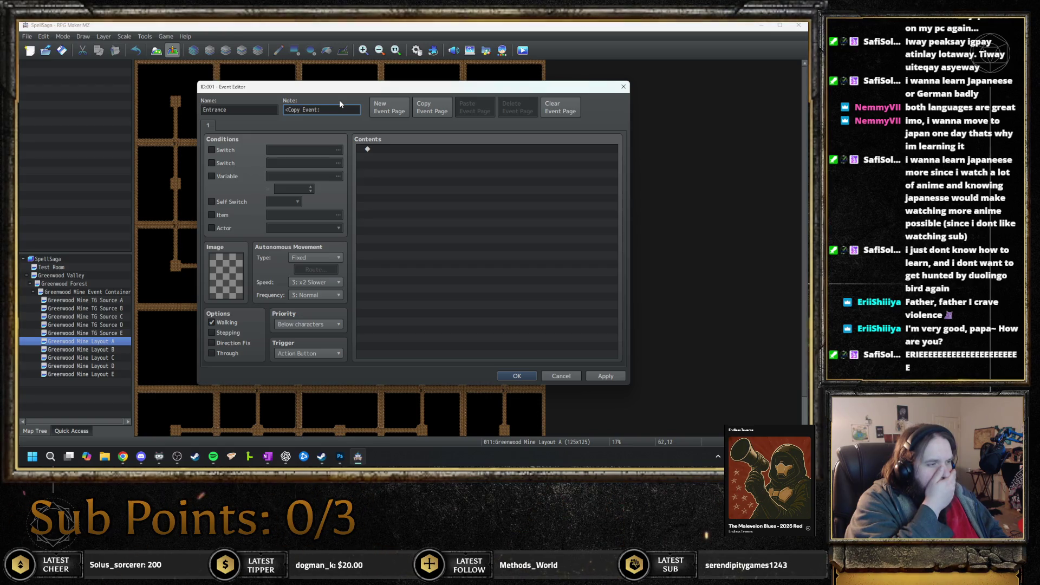
text(5)
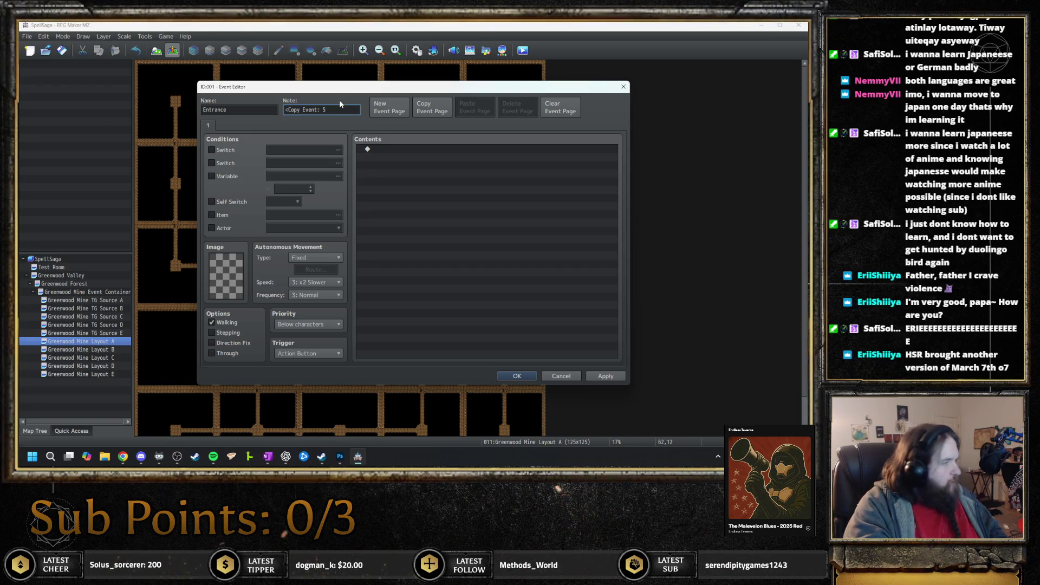
text(, )
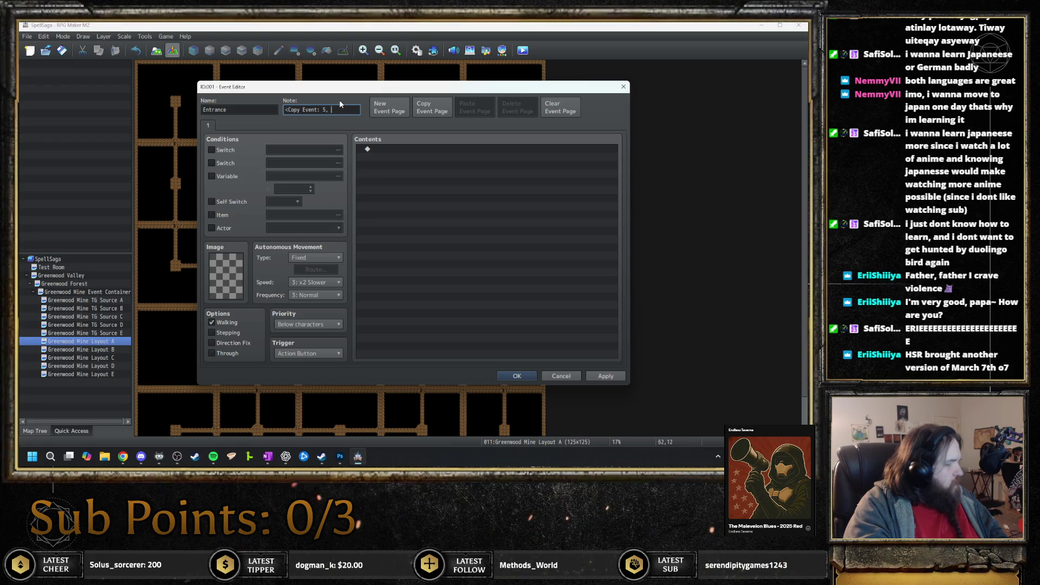
text(17>)
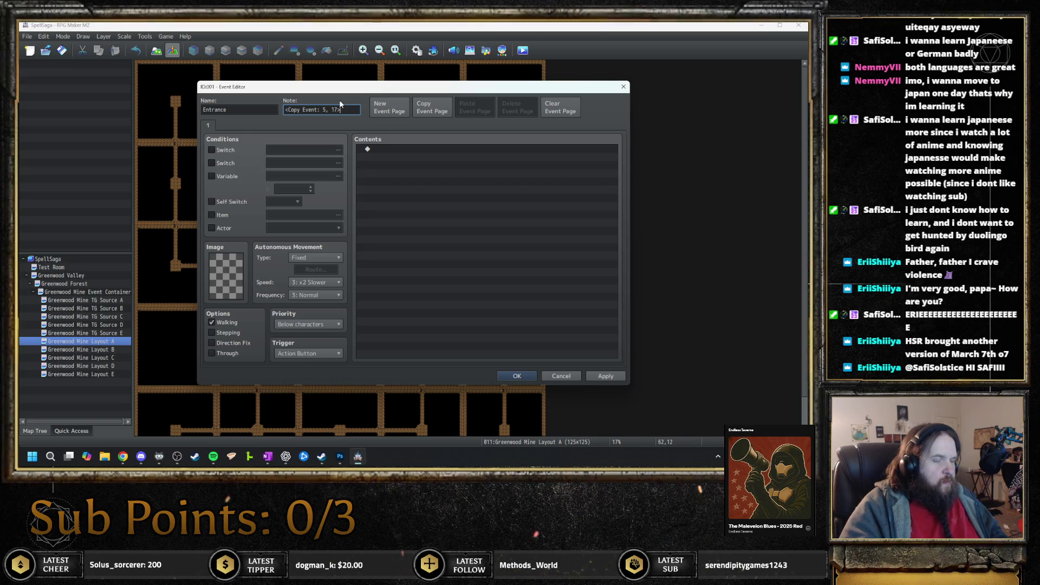
key(Return)
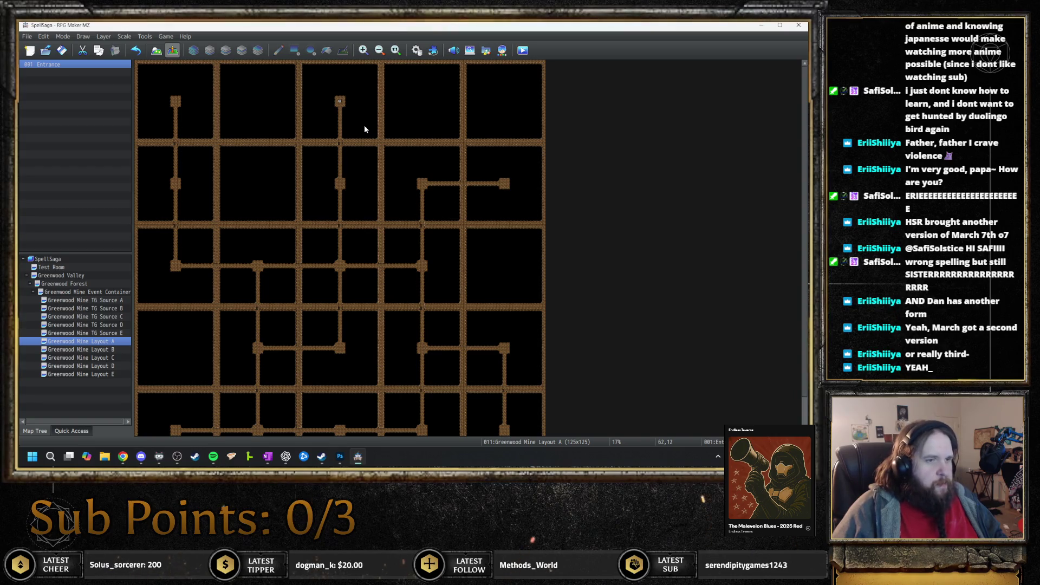
- Create an E-E copy event at the east corridor end noted <Copy Event: 5, 3>
double_click(505, 186)
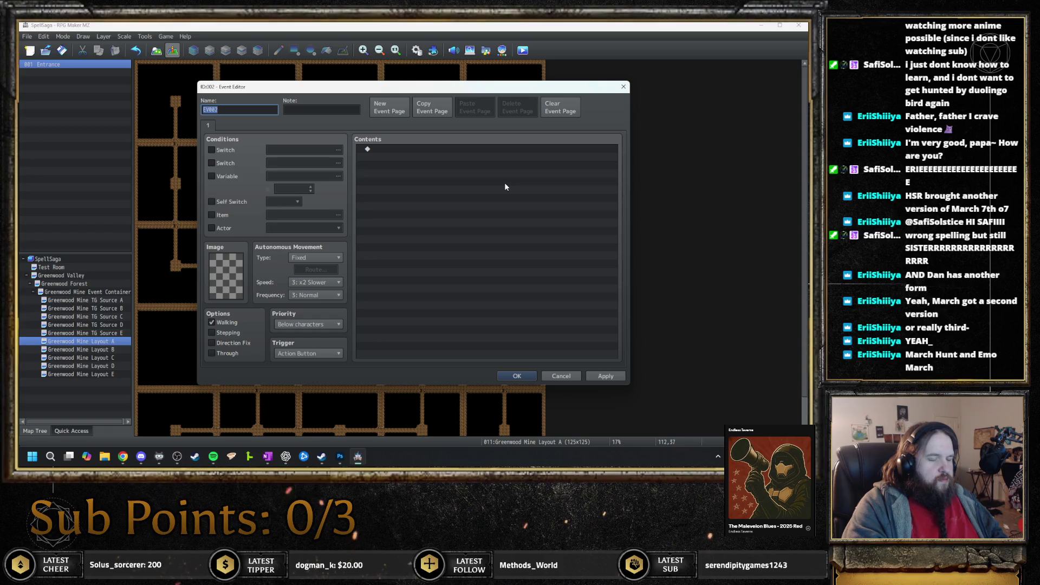
text(E-E copy)
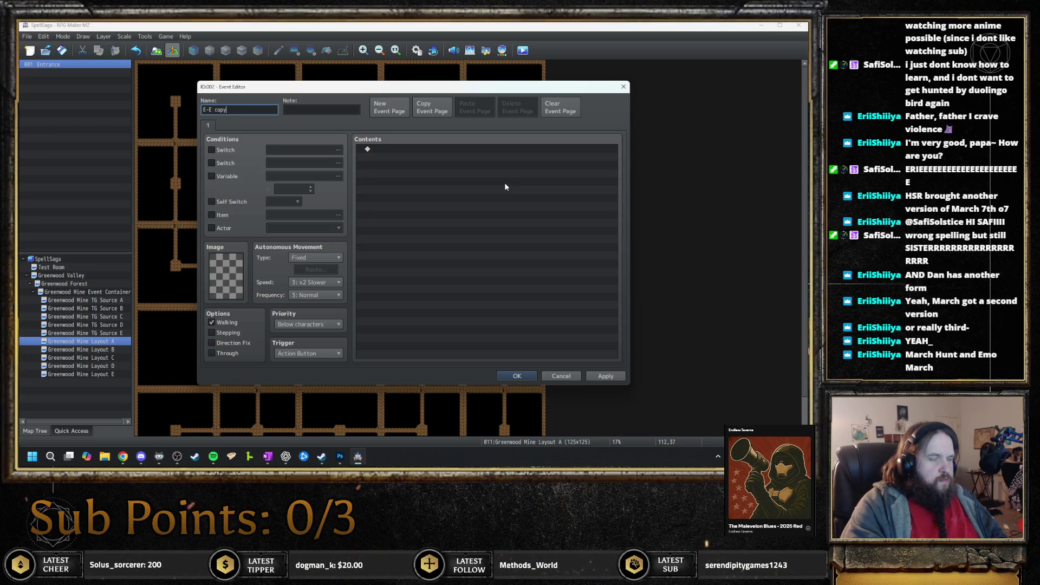
key(Tab)
text(<Cop)
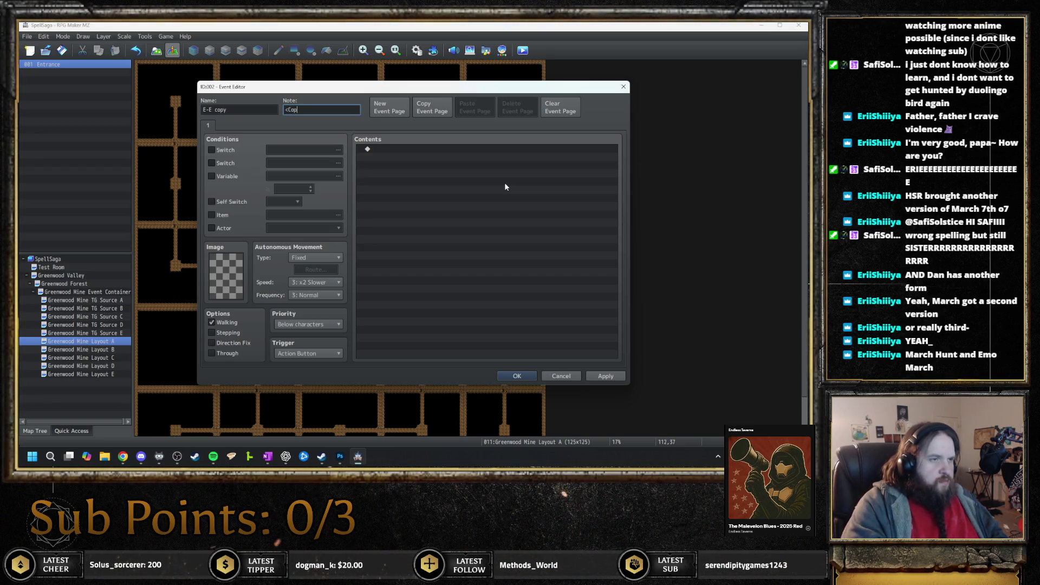
text(y Event: 5, 3)
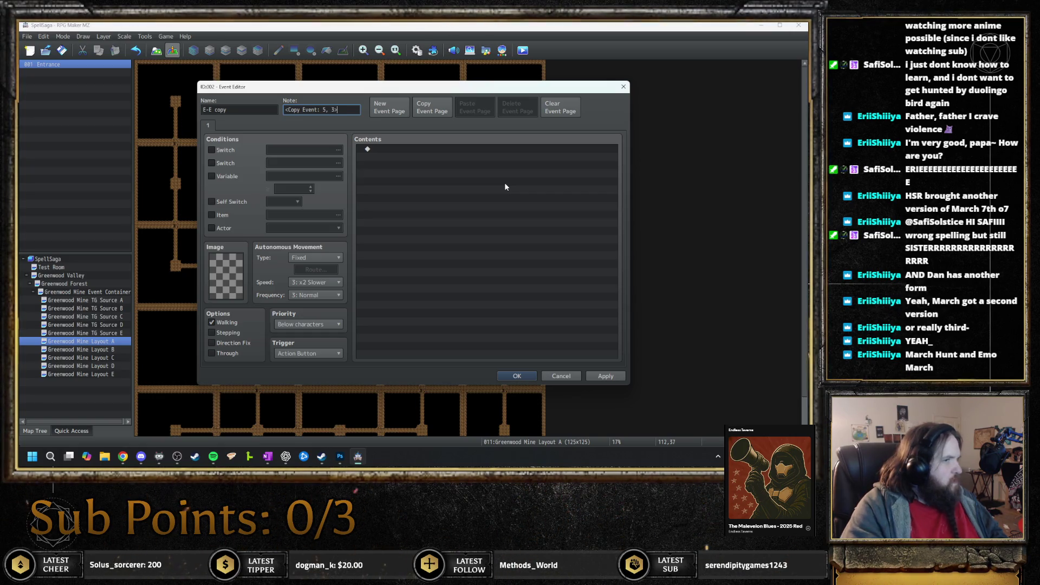
text(>)
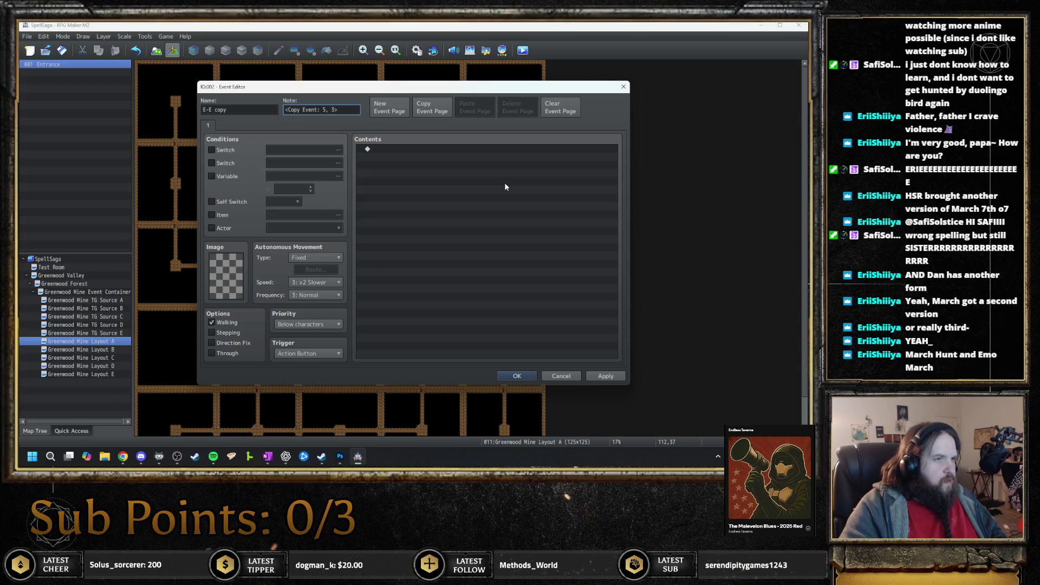
key(Return)
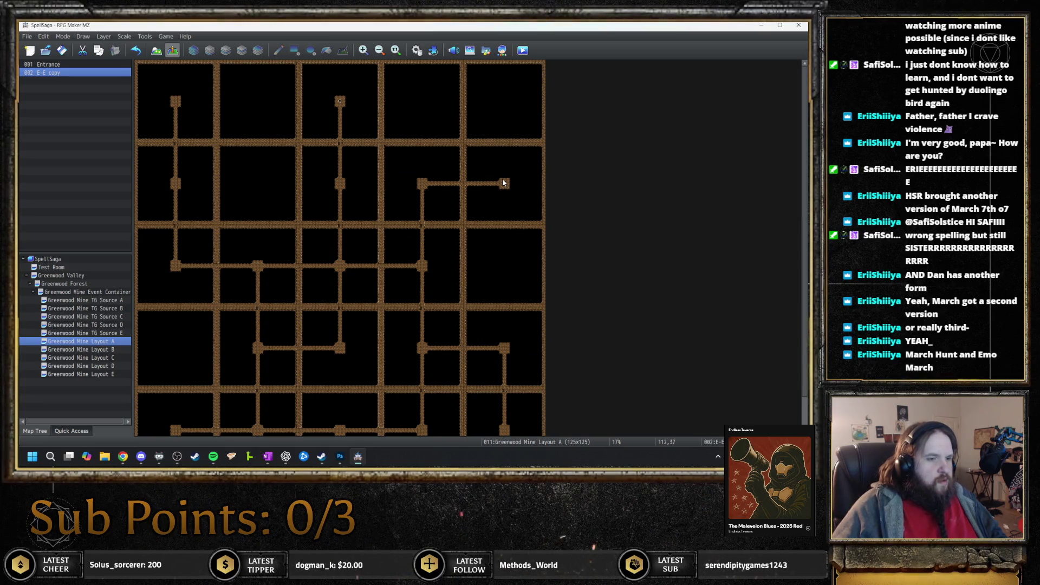
scroll(489, 206, down, 2)
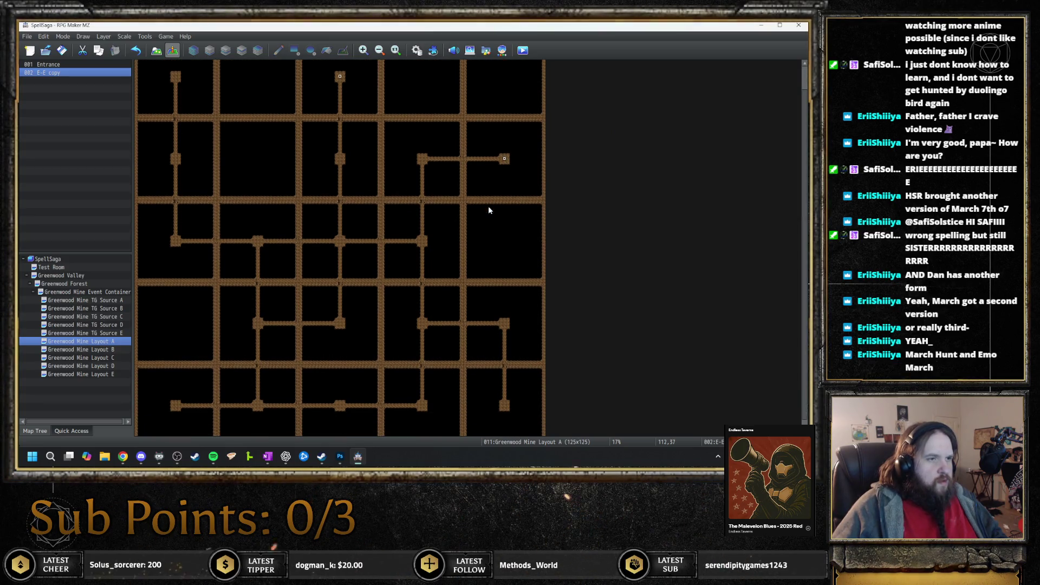
- Create an S-E copy event at the lower-right dead end noted <Copy Event: 5, 5>
double_click(504, 405)
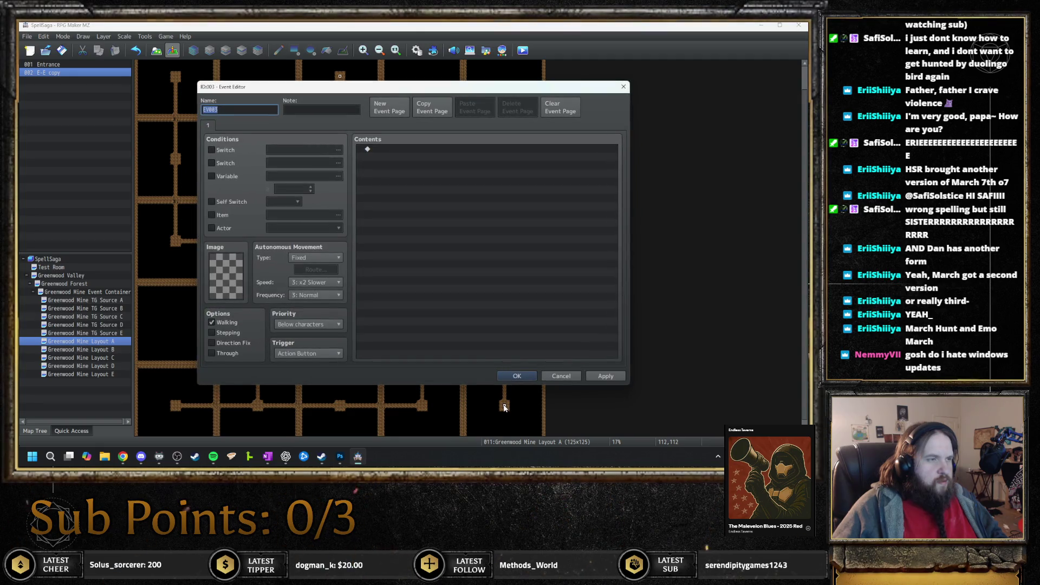
text(SE)
text(-)
text(E copy)
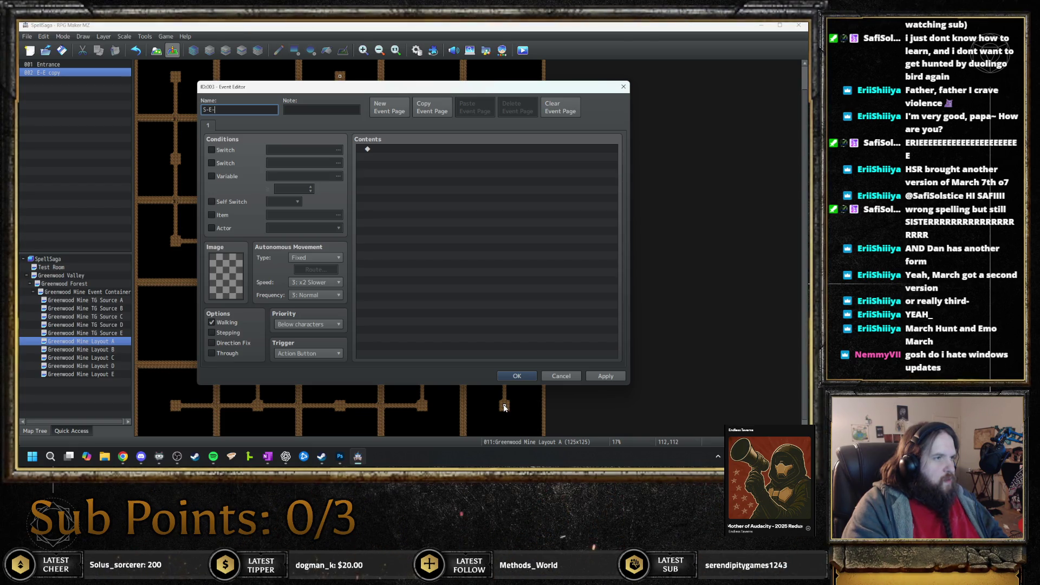
key(Tab)
text(<Copy Even)
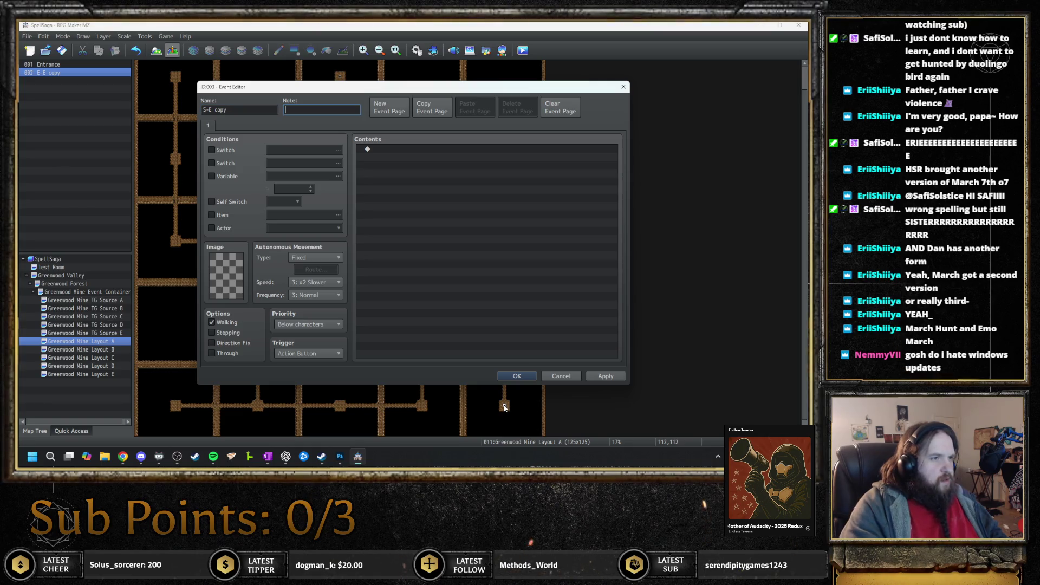
text(t:)
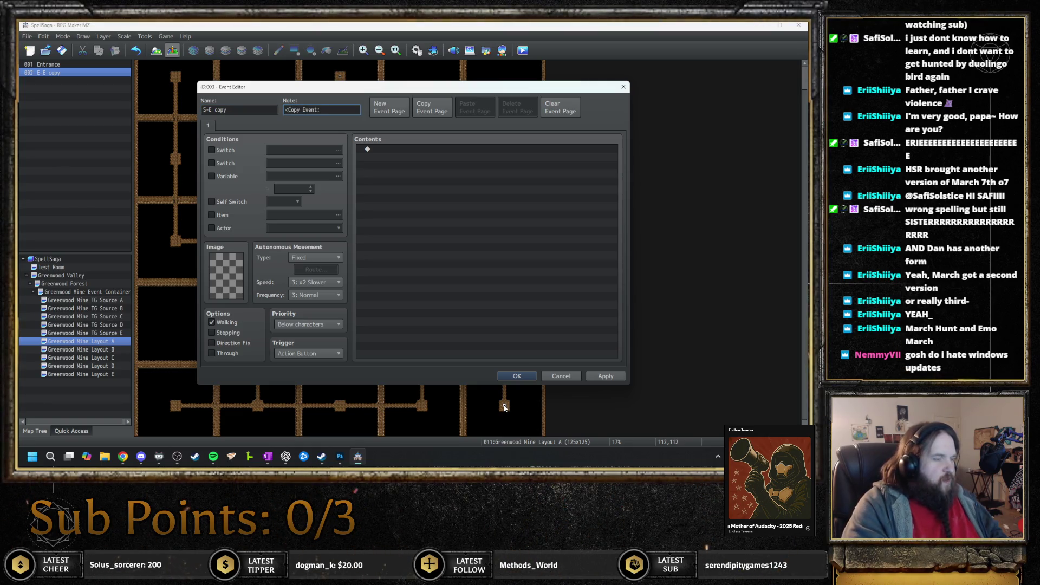
text( 5, )
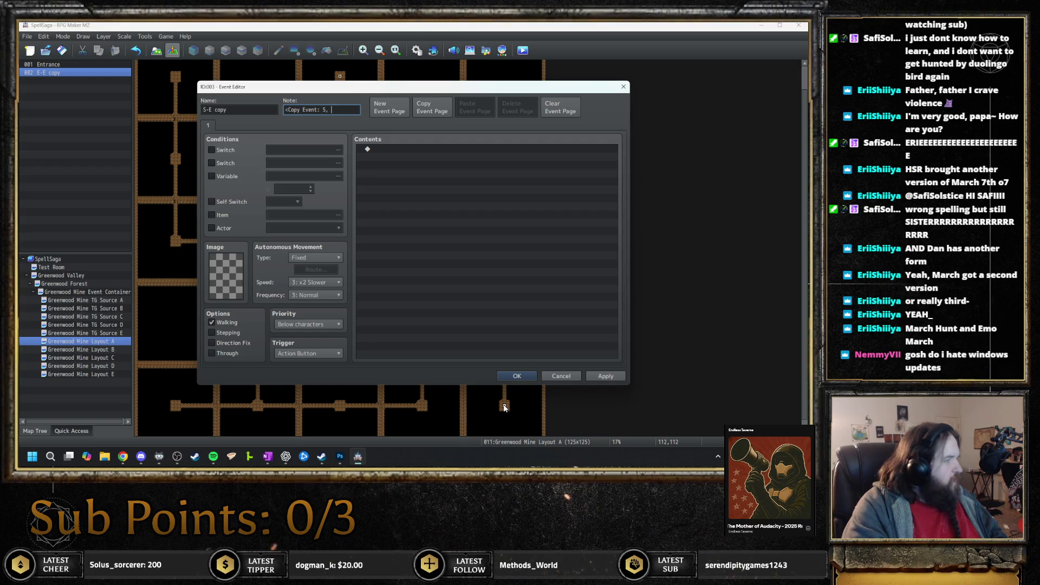
text(5>)
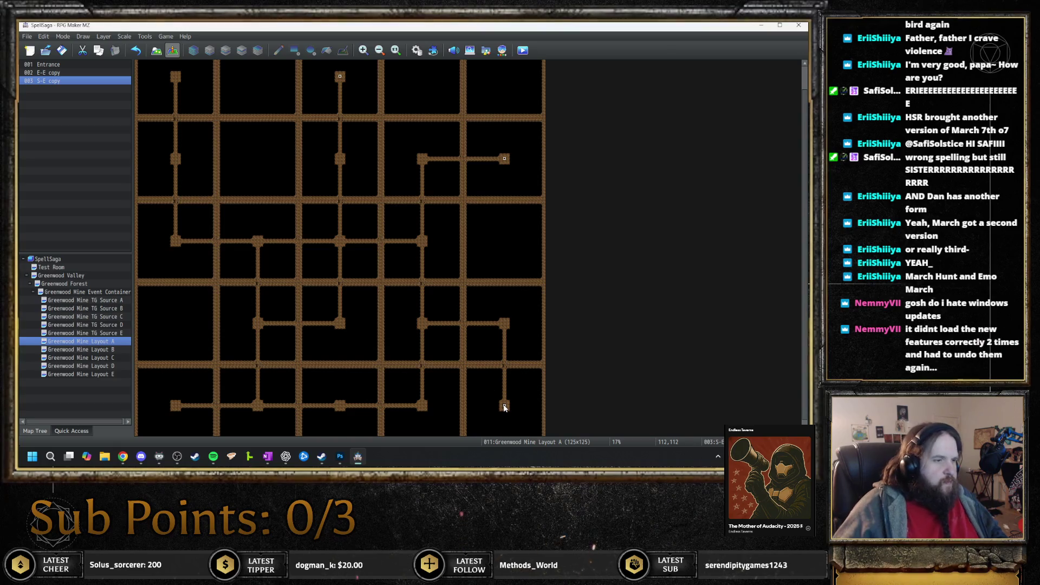
double_click(176, 406)
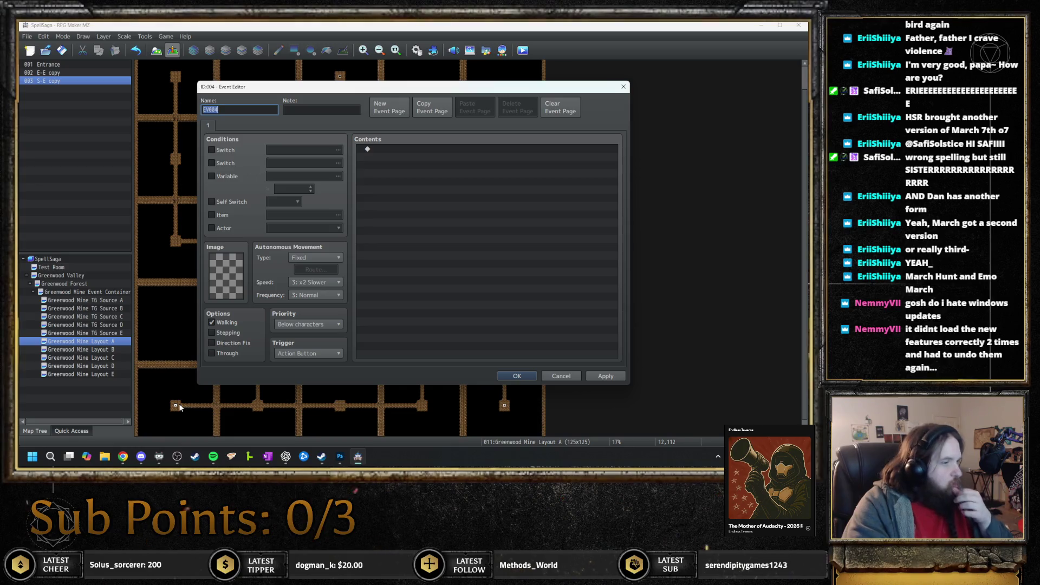
- Name the lower-left corridor event W-E copy and give it a Copy Event note for map 5
text(-)
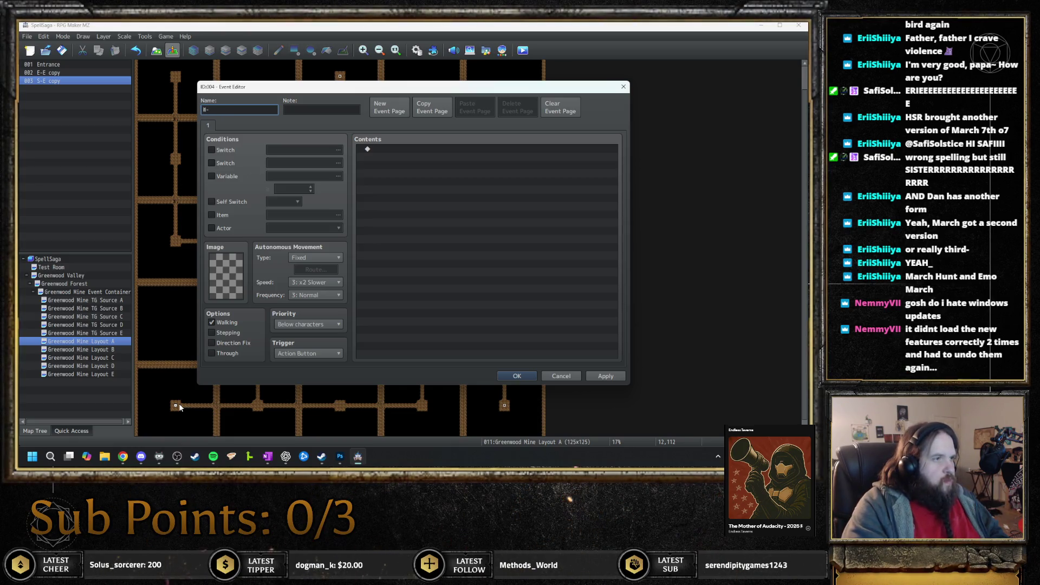
text(E copy)
key(Tab)
text(Event: 5, 4>)
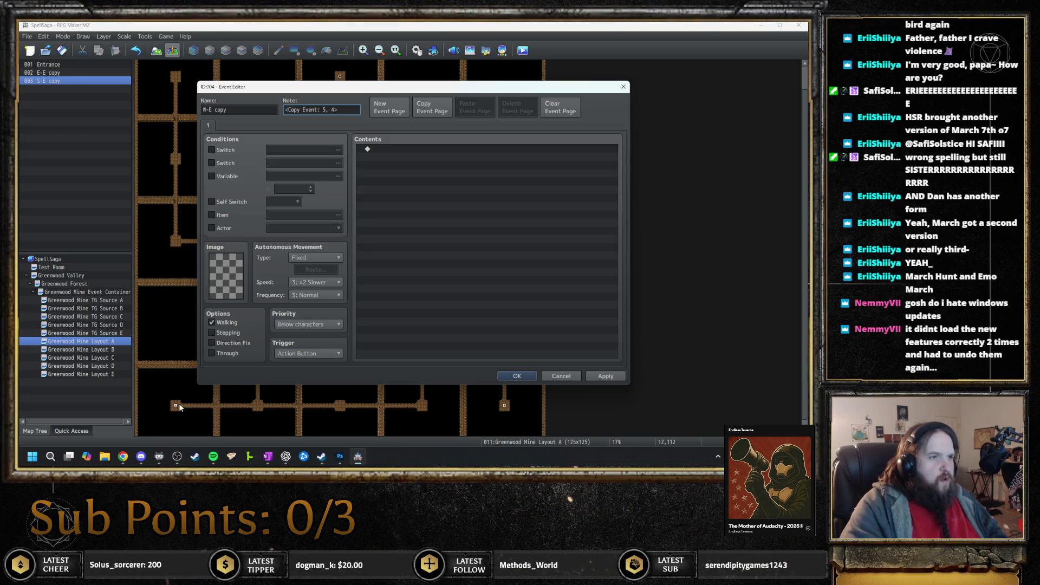
key(Return)
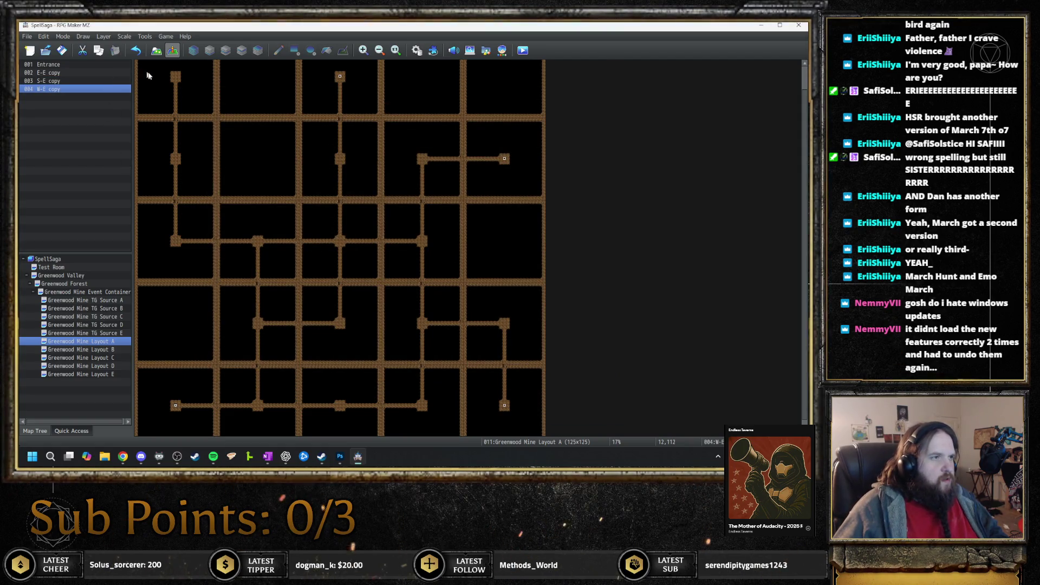
- Create an N-E copy event at the top-left corridor end noted <Copy Event: 5, 4>
double_click(176, 76)
key(Escape)
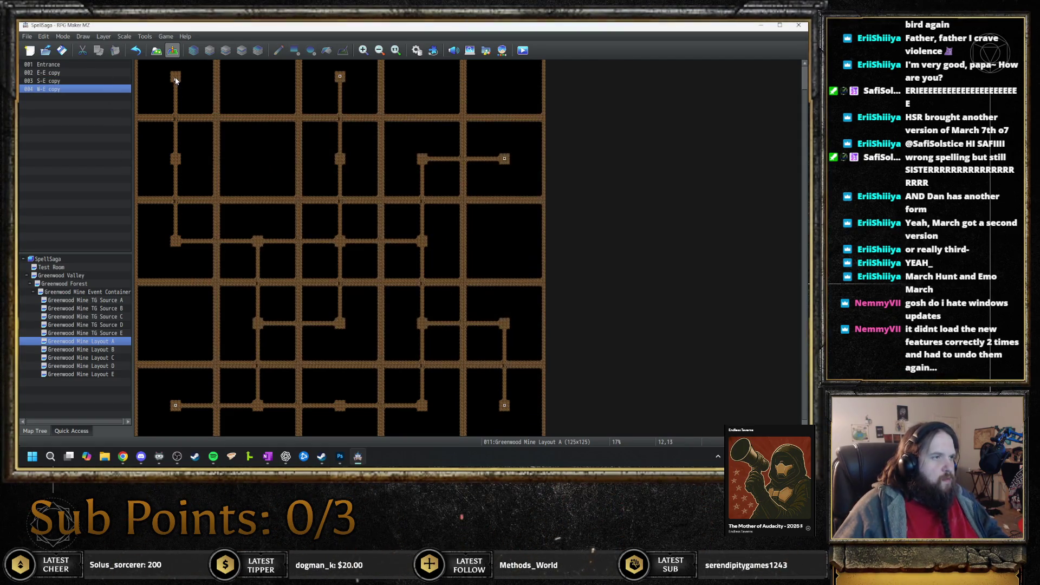
double_click(175, 79)
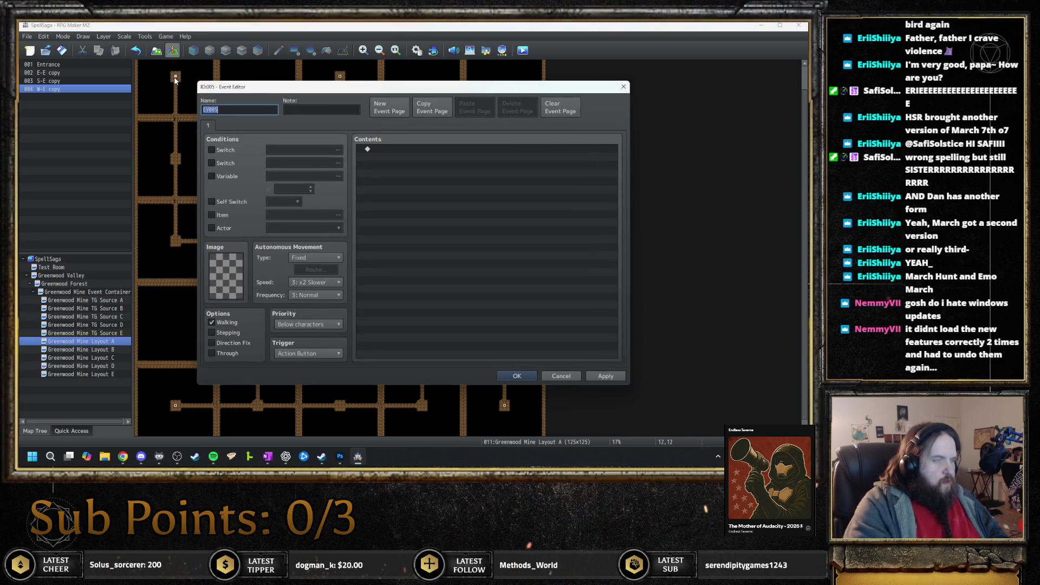
text(N-)
text( copy)
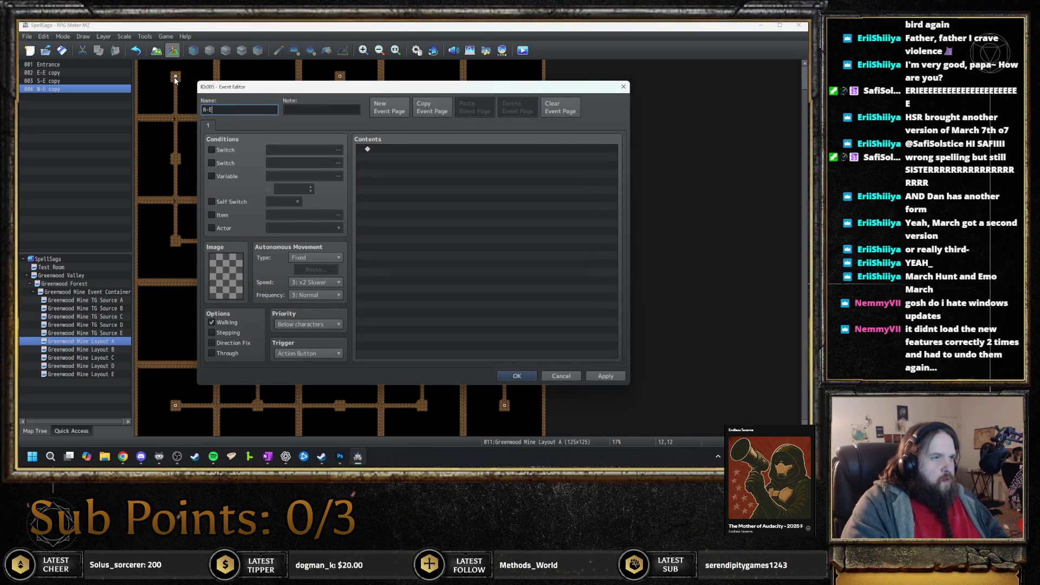
text(<C)
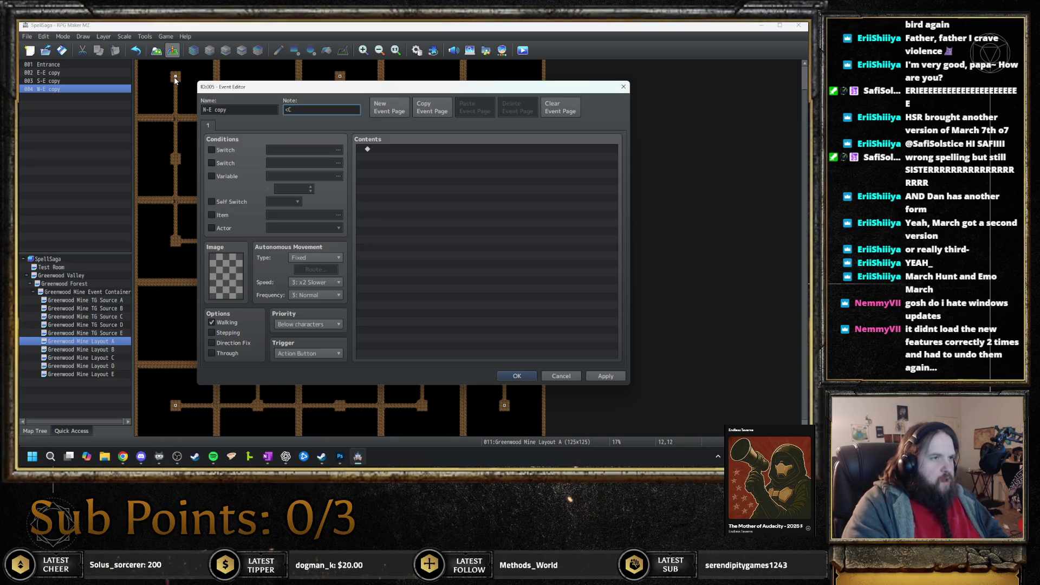
text(opy Ev:)
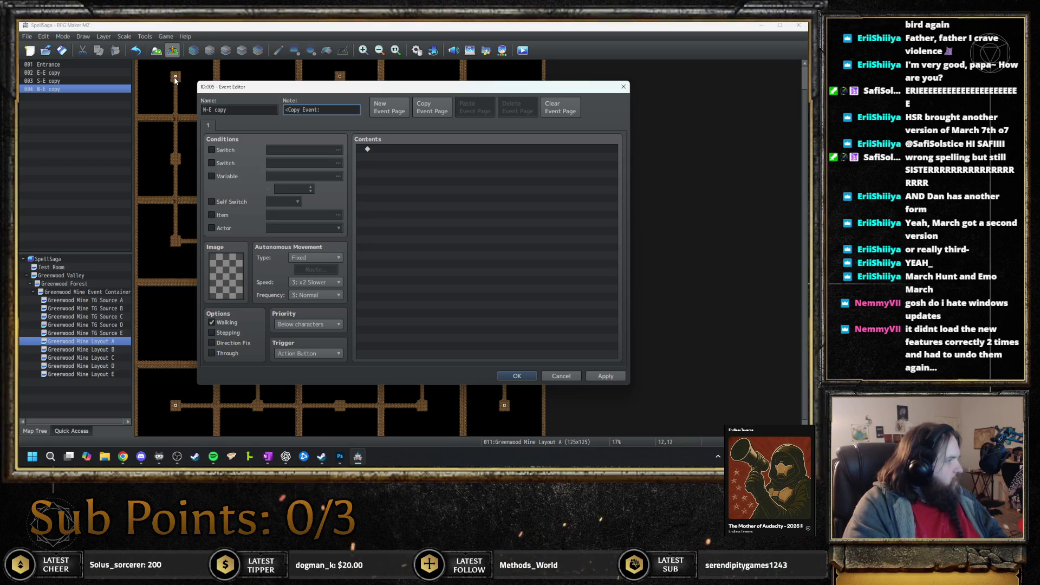
text(5, 2)
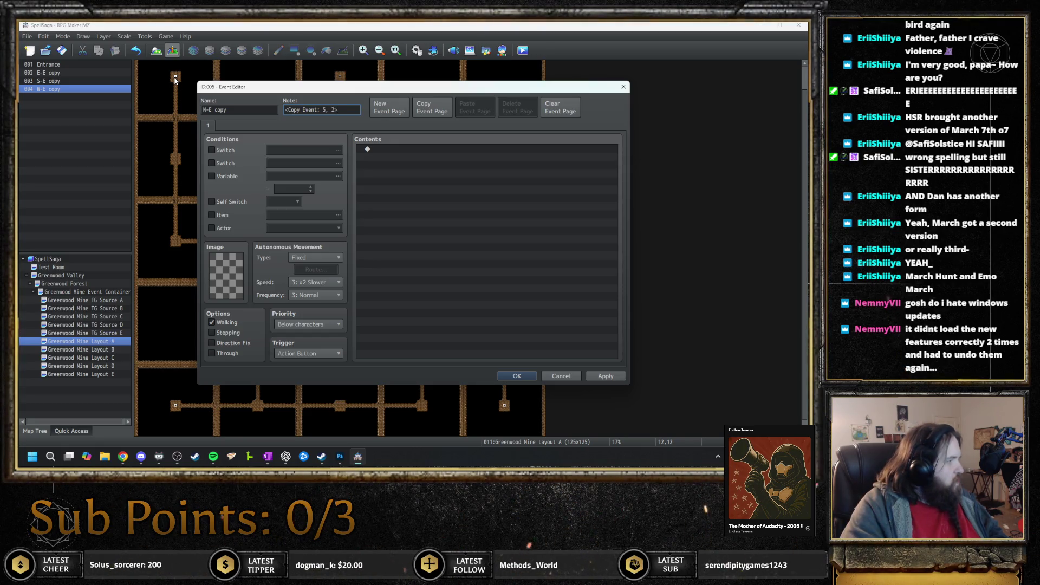
text(>)
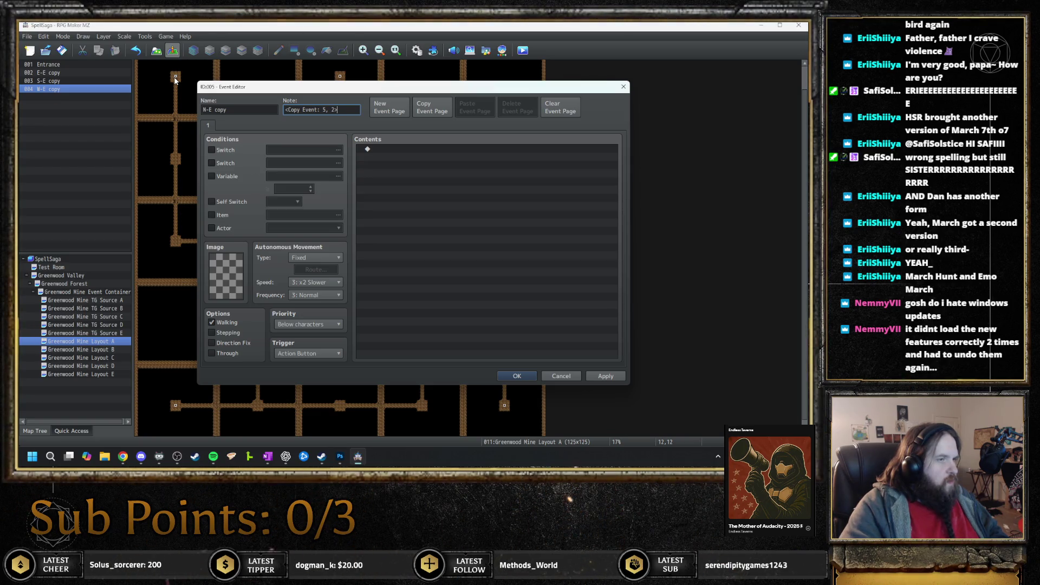
key(Return)
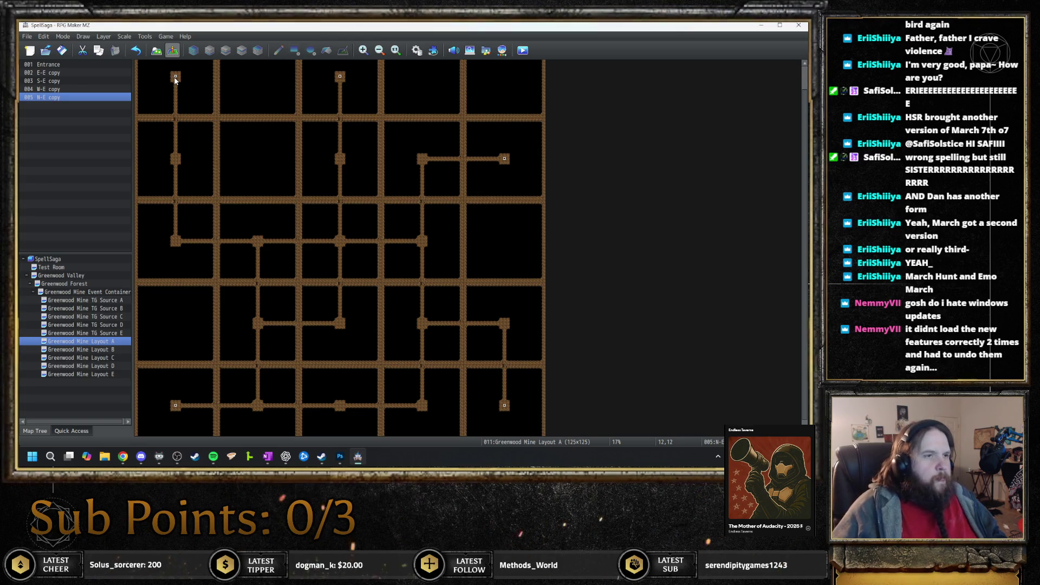
scroll(174, 80, up, 1)
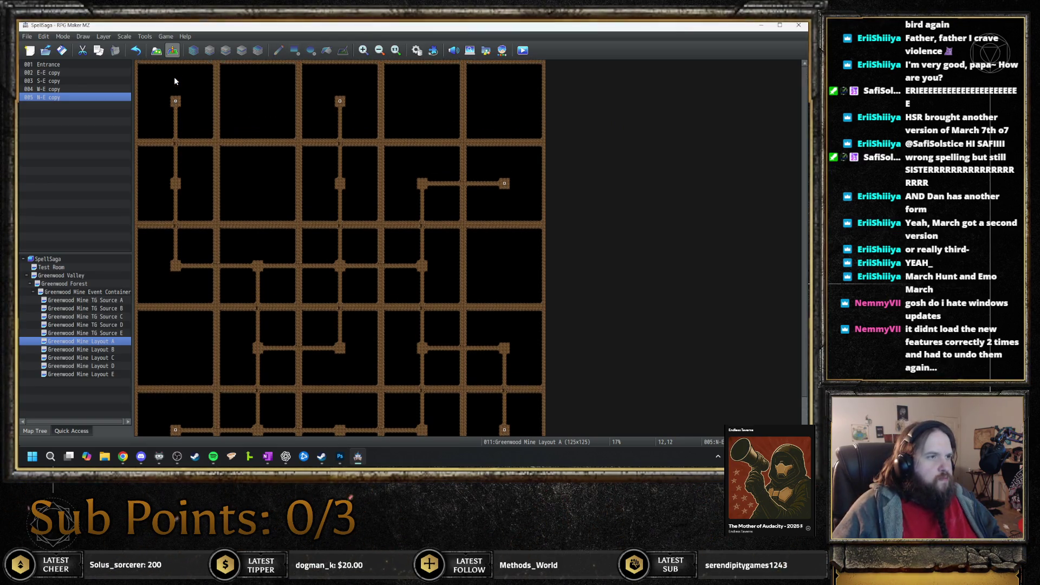
- Paste a copy of the corridor event onto tile 37,12
key(Right)
key(ctrl+v)
key(ctrl+z)
click(255, 100)
key(ctrl+v)
key(ctrl+x)
key(Right)
key(Right)
key(ctrl+v)
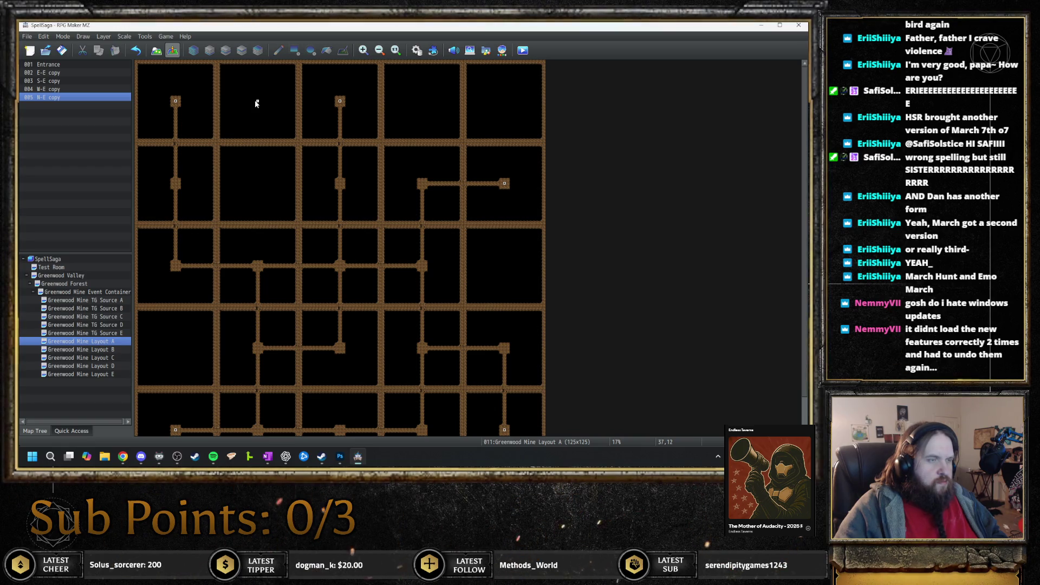
- Name the pasted event NULL copy with note <Copy Event: 5,1>
double_click(256, 102)
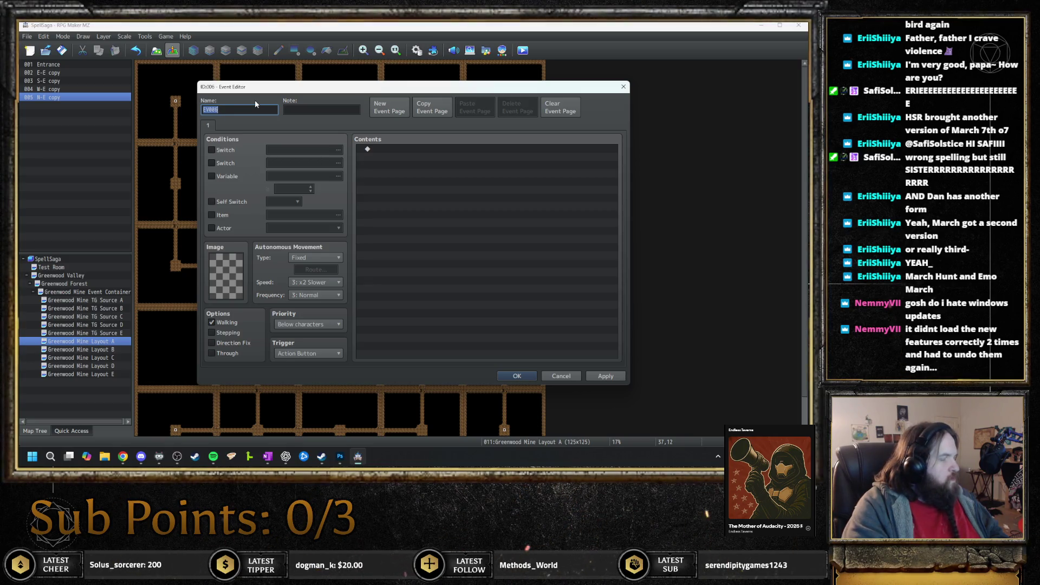
text(N)
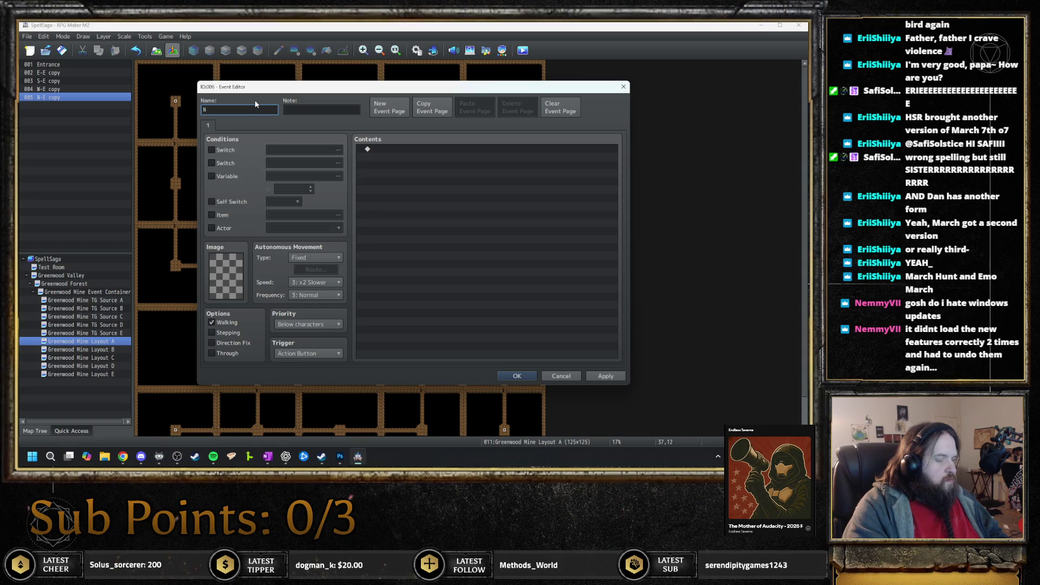
text(ULL copy)
key(Tab)
text(<Targ)
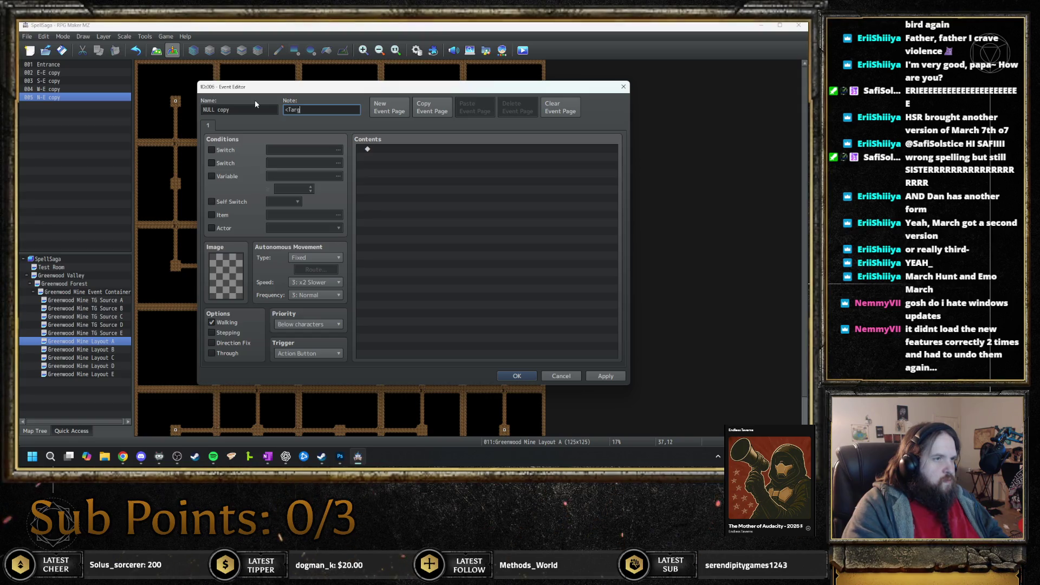
text(<Copy Event: 5)
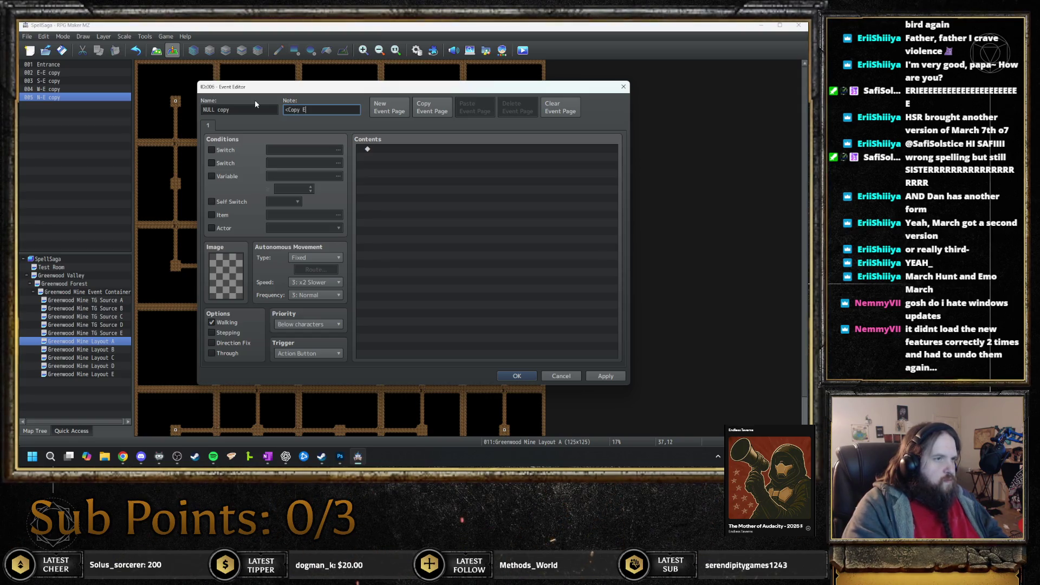
text(,1>)
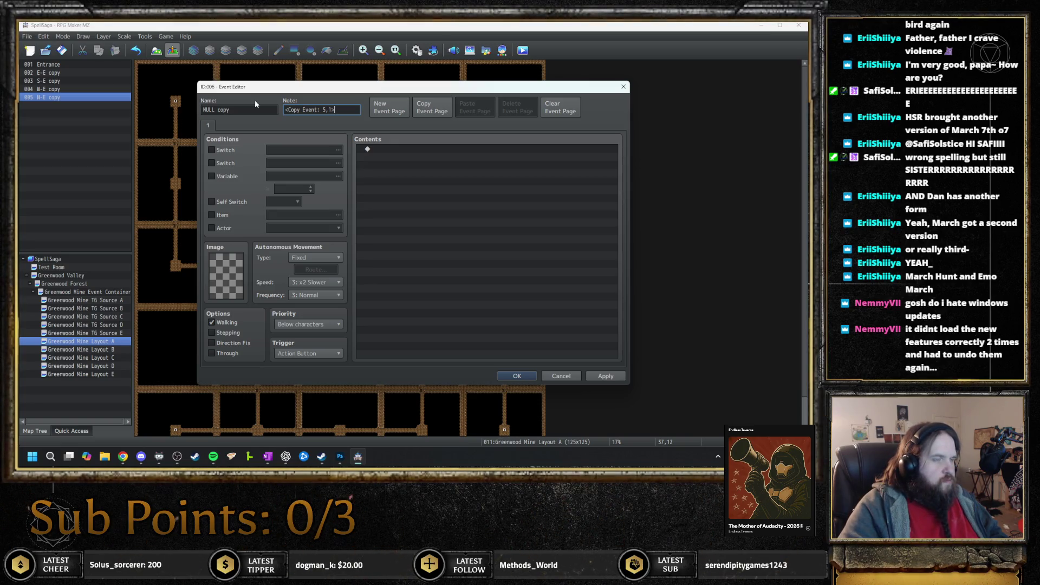
key(Return)
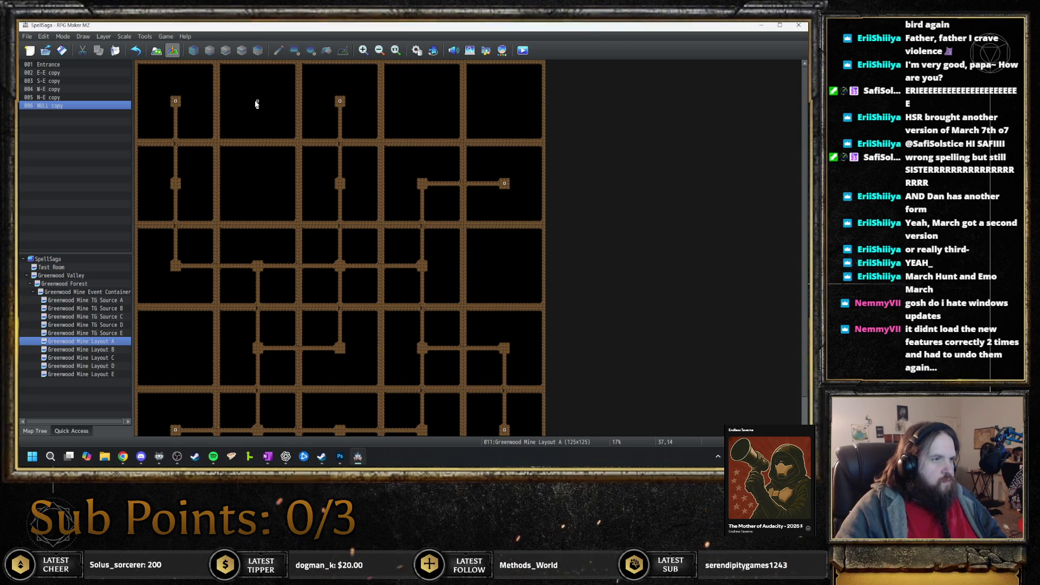
- Paste NULL copy events at tile 37,37 and in the two top-right rooms
click(257, 183)
key(Down)
key(Down)
key(Down)
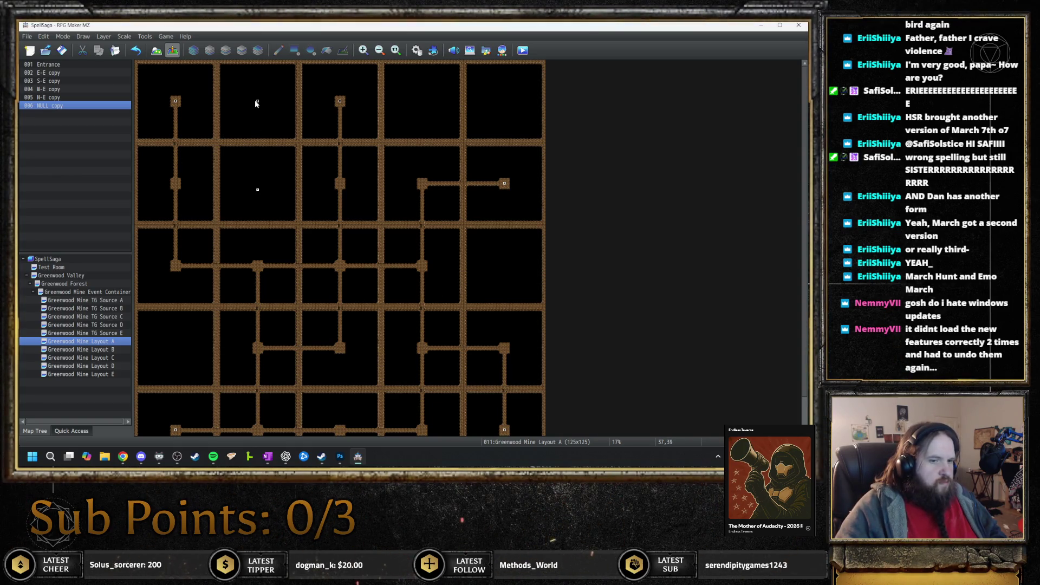
key(Up)
key(Up)
key(Up)
key(ctrl+v)
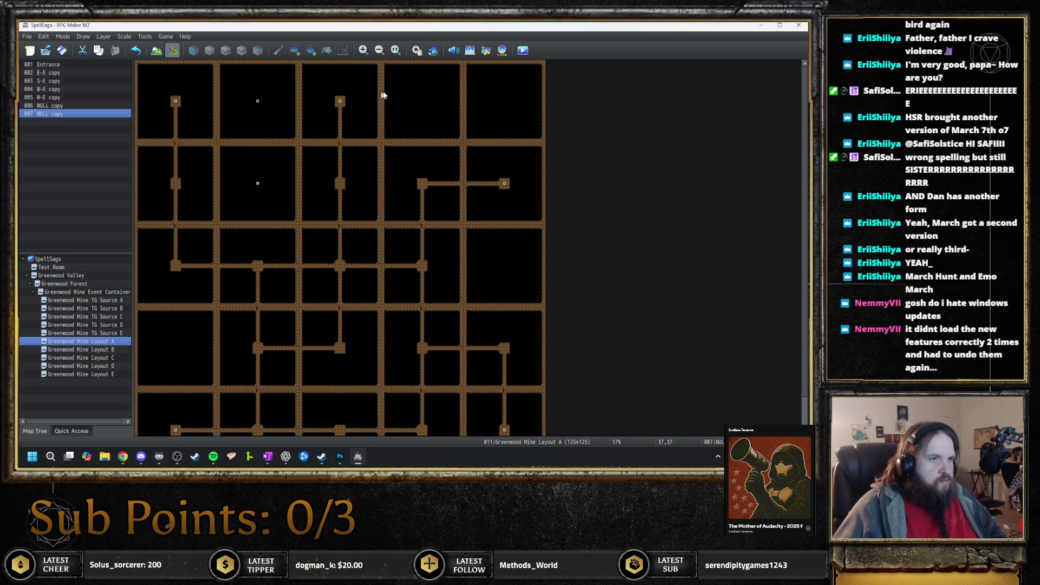
click(418, 100)
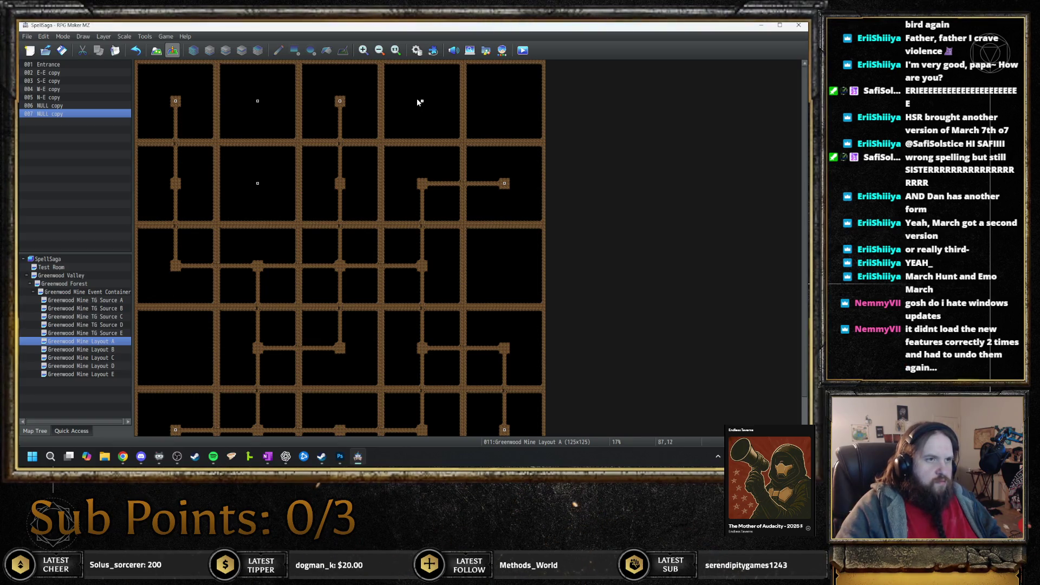
key(ctrl+v)
key(Right)
key(Right)
key(Right)
key(Right)
key(Right)
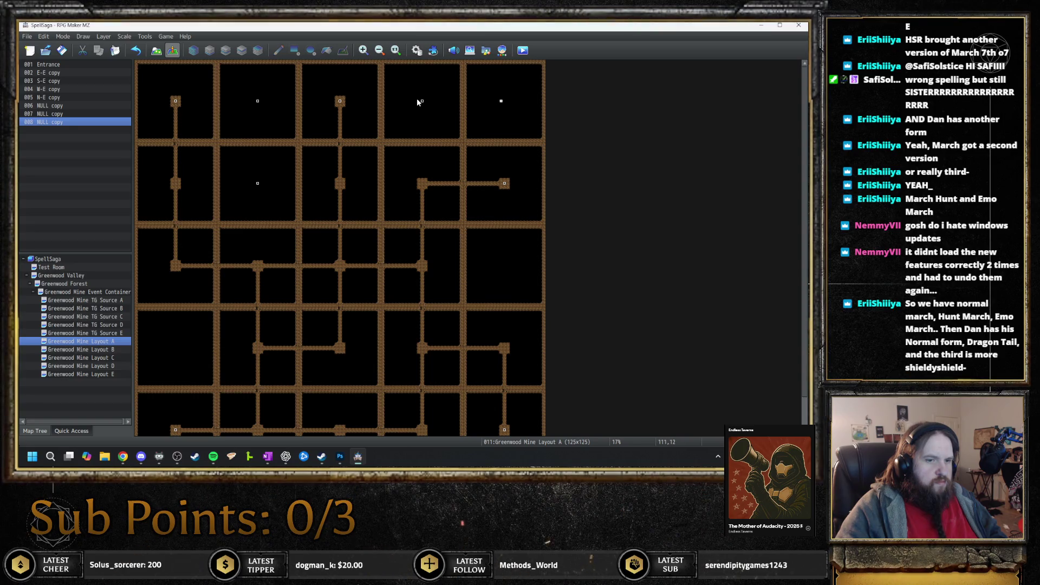
key(ctrl+v)
- Paste NULL copy events at tiles 112,62 and 12,87
key(Down)
key(Down)
key(Down)
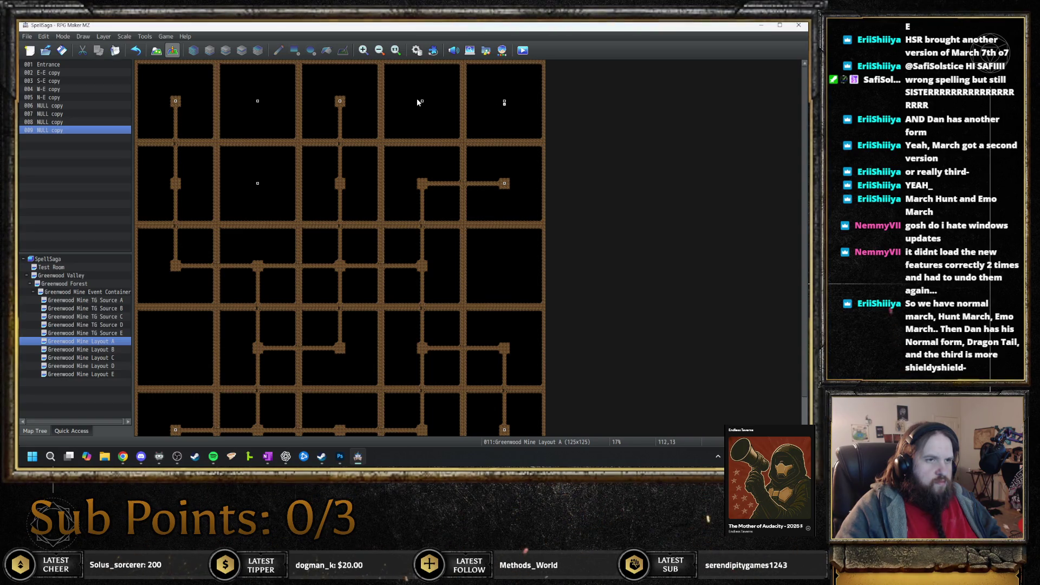
key(Down)
key(Down)
key(Down)
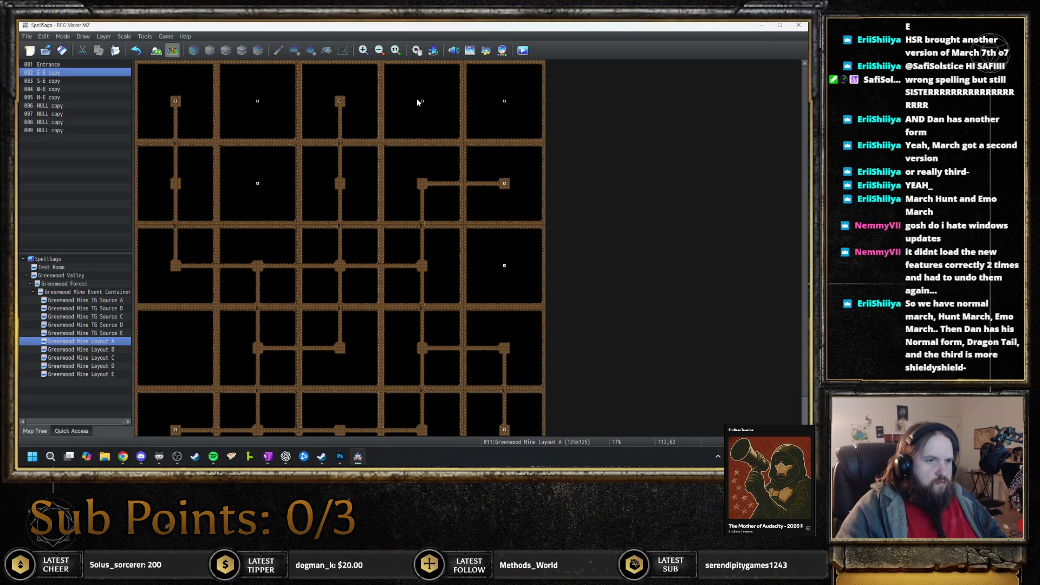
key(Up)
key(ctrl+v)
key(Left)
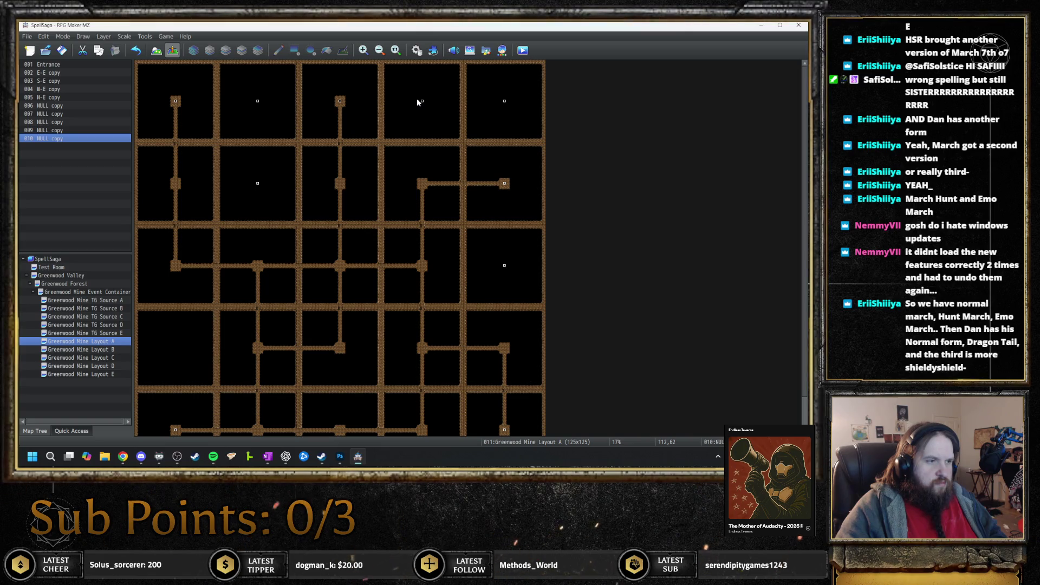
key(Left)
key(Left)
key(Left)
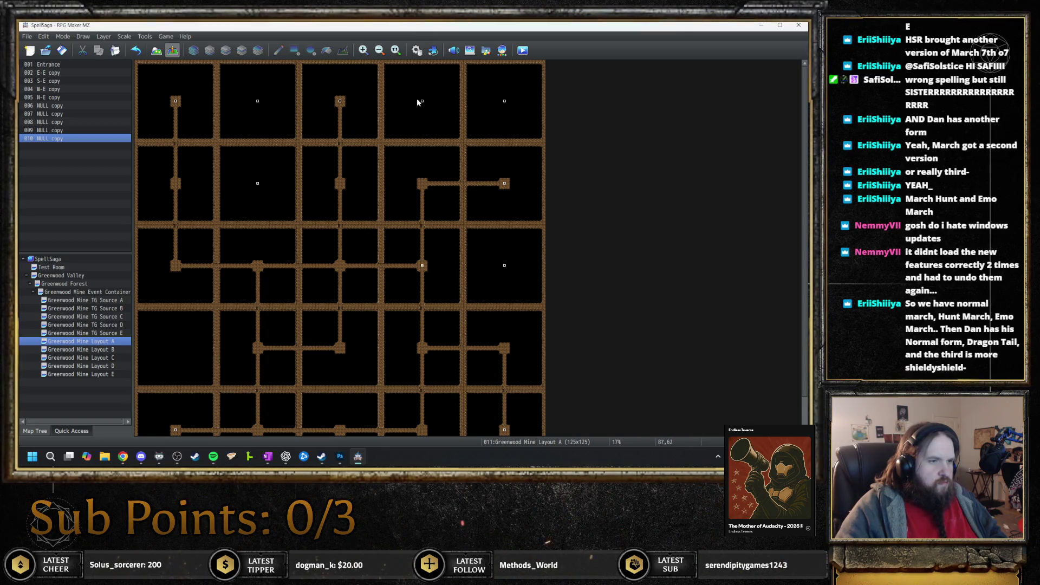
key(Left)
key(Left)
key(Left)
key(Right)
key(Right)
key(Right)
key(Down)
key(Down)
key(Down)
key(Down)
key(Down)
key(ctrl+v)
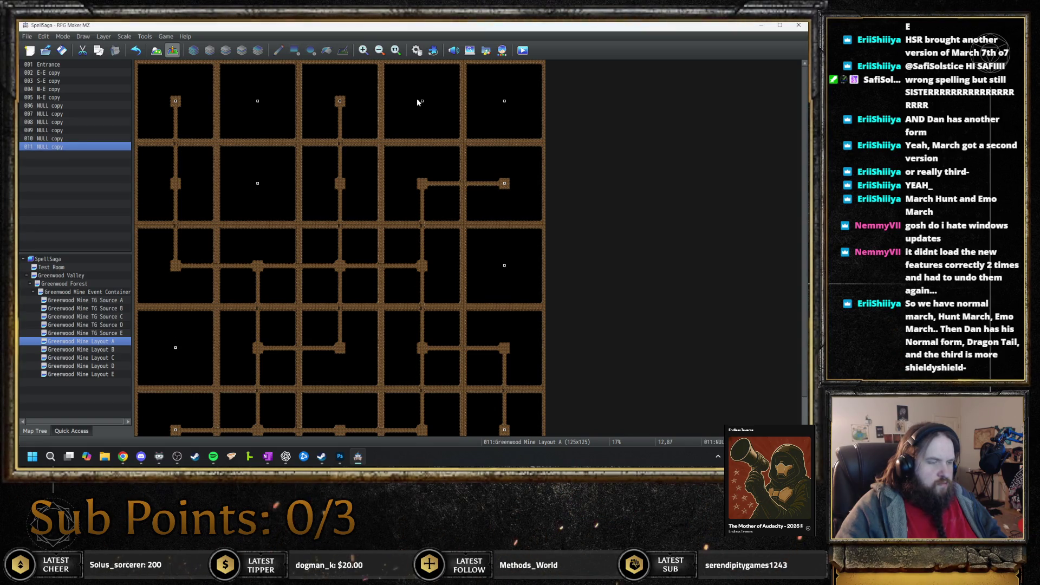
scroll(305, 280, down, 2)
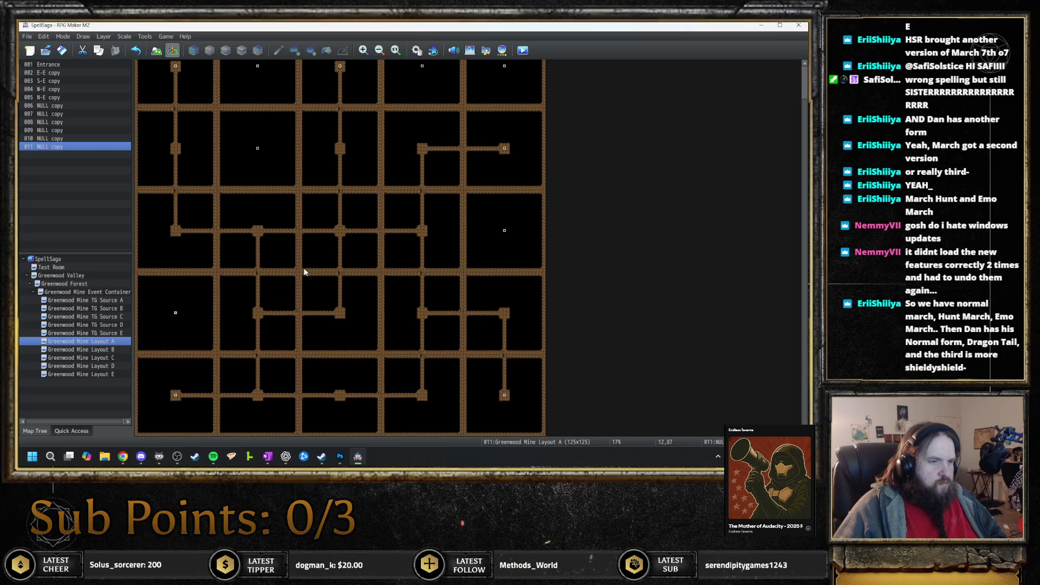
scroll(302, 268, up, 1)
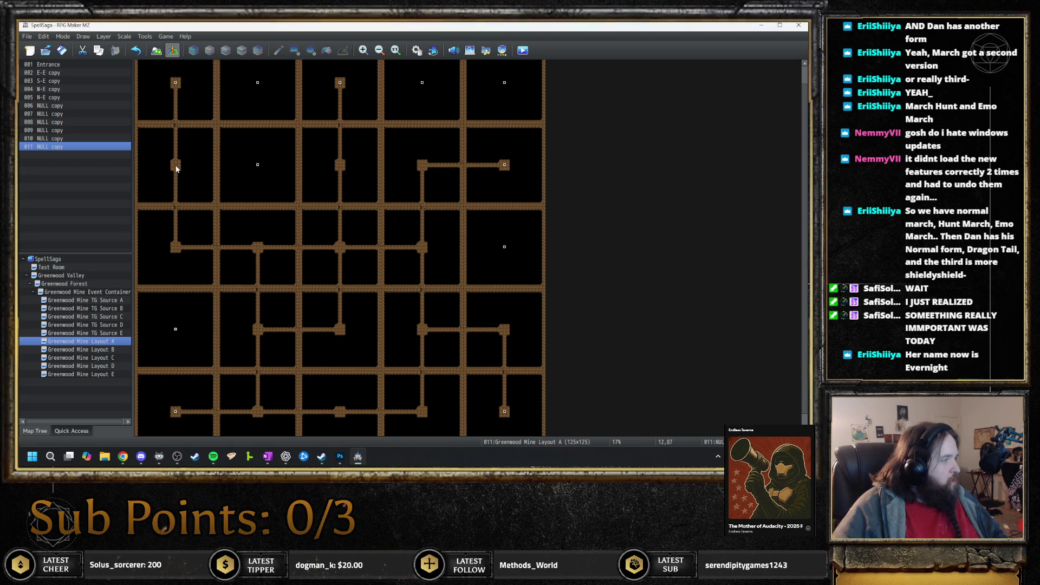
double_click(504, 329)
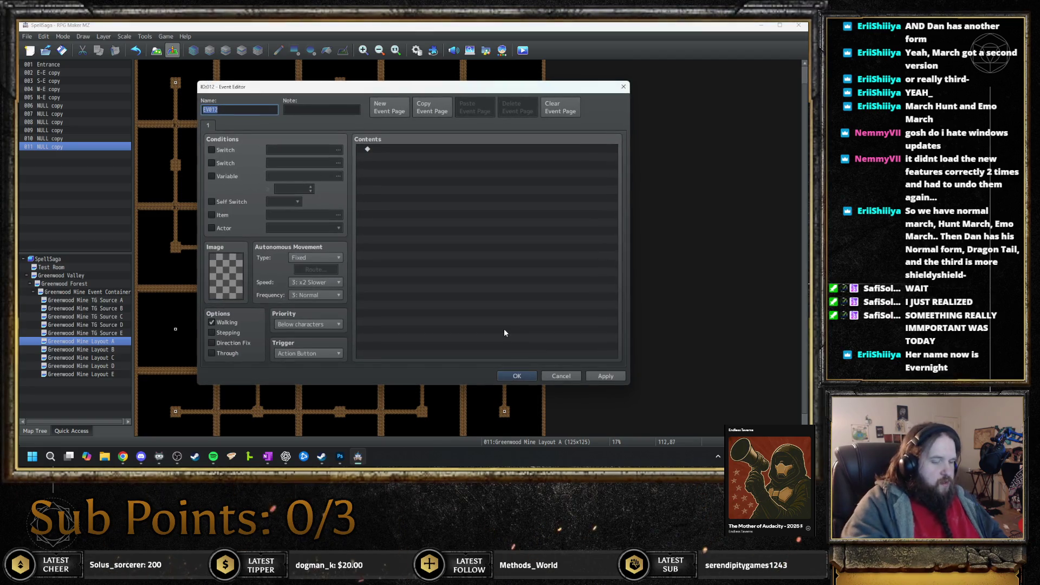
- Name the event NE-C copy with note <Copy Event: 5,6> and save it
text(NE)
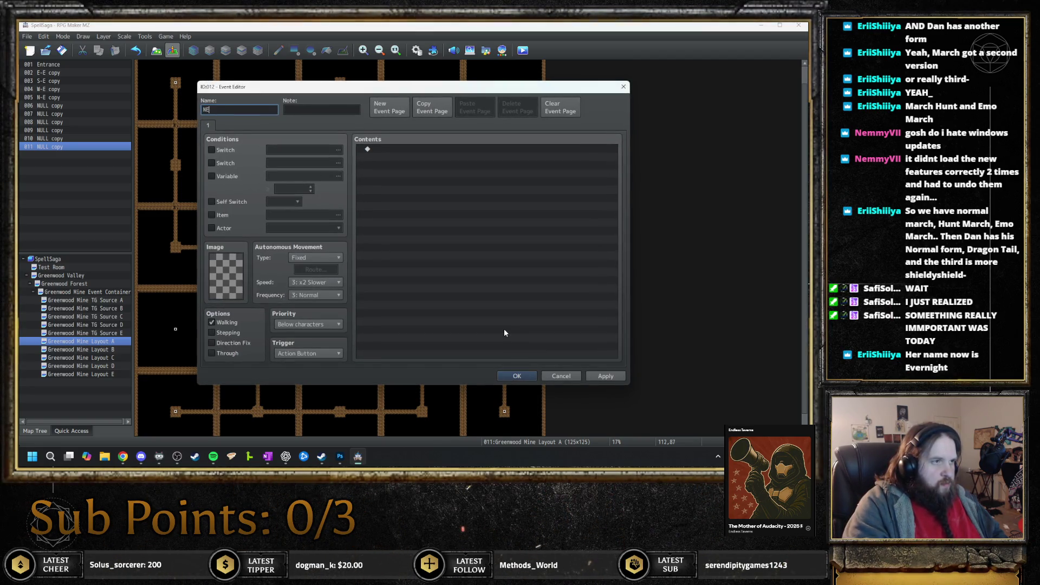
text(-C copy)
key(Tab)
text(<)
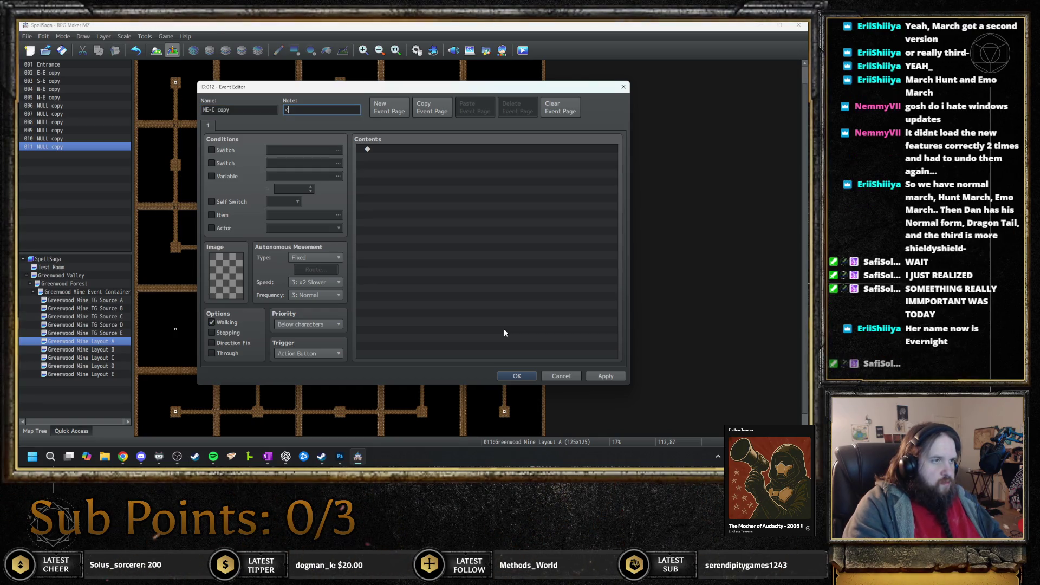
text(Copy Event)
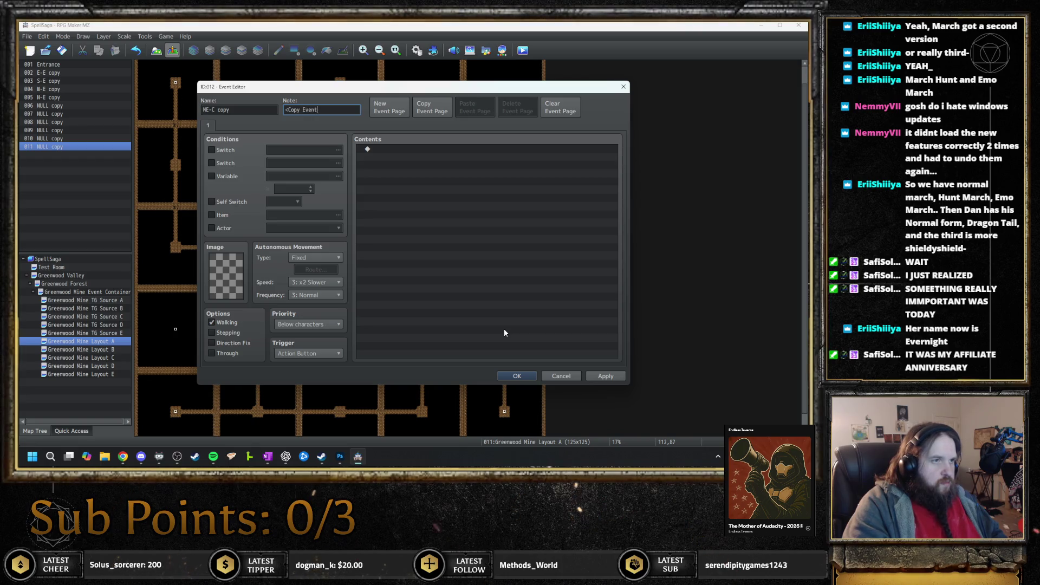
text(: 5,6>)
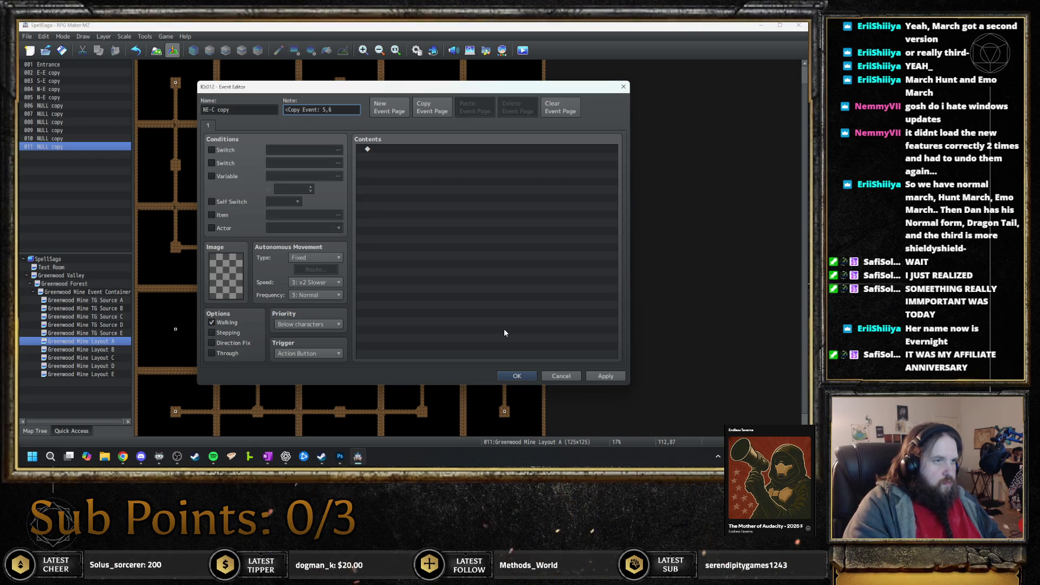
key(Return)
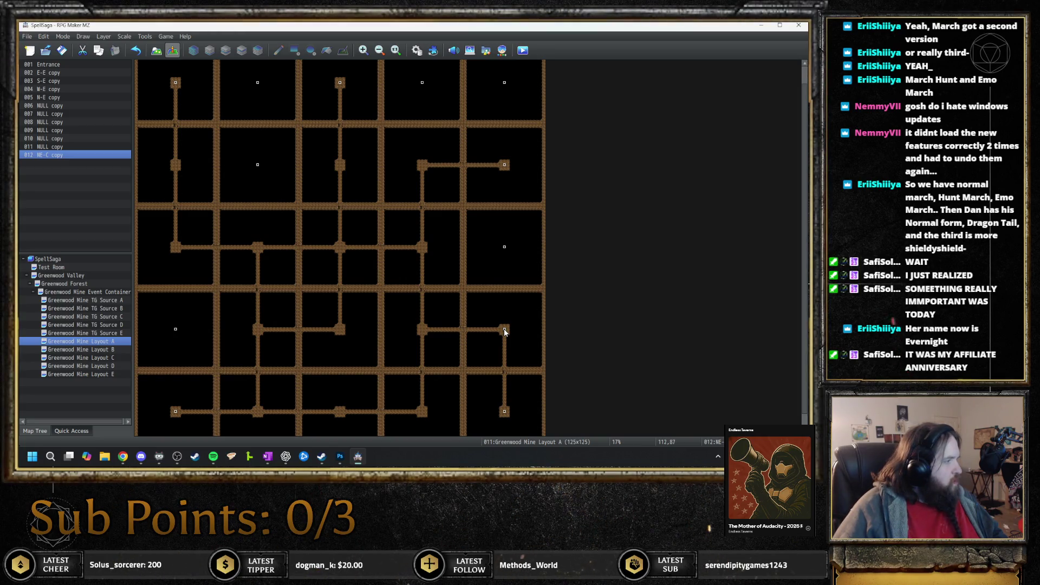
- Create an SE-C event at another corridor end noted <Copy Event: 5,7>
double_click(422, 411)
text(SE-C)
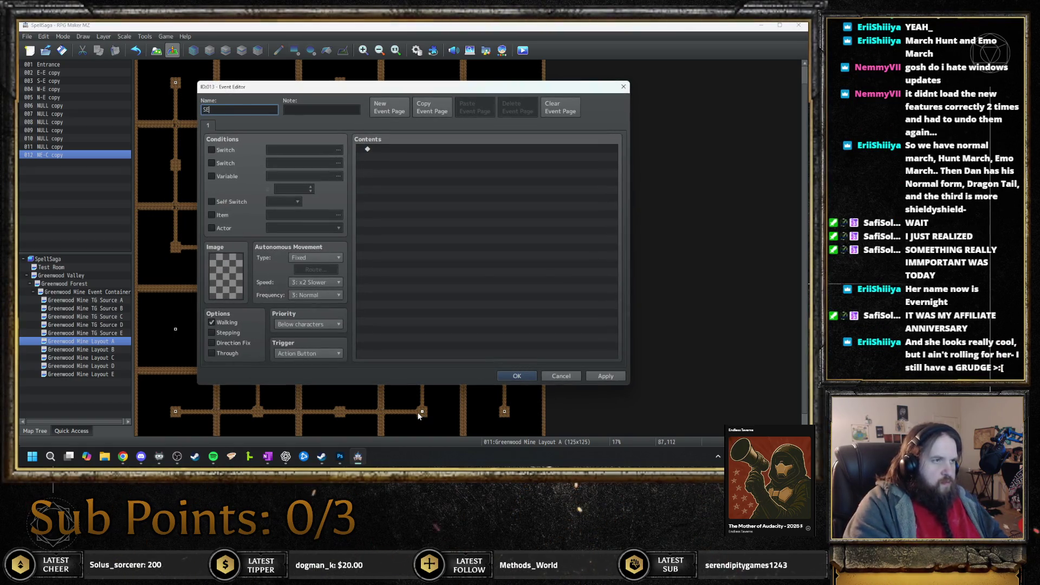
key(Tab)
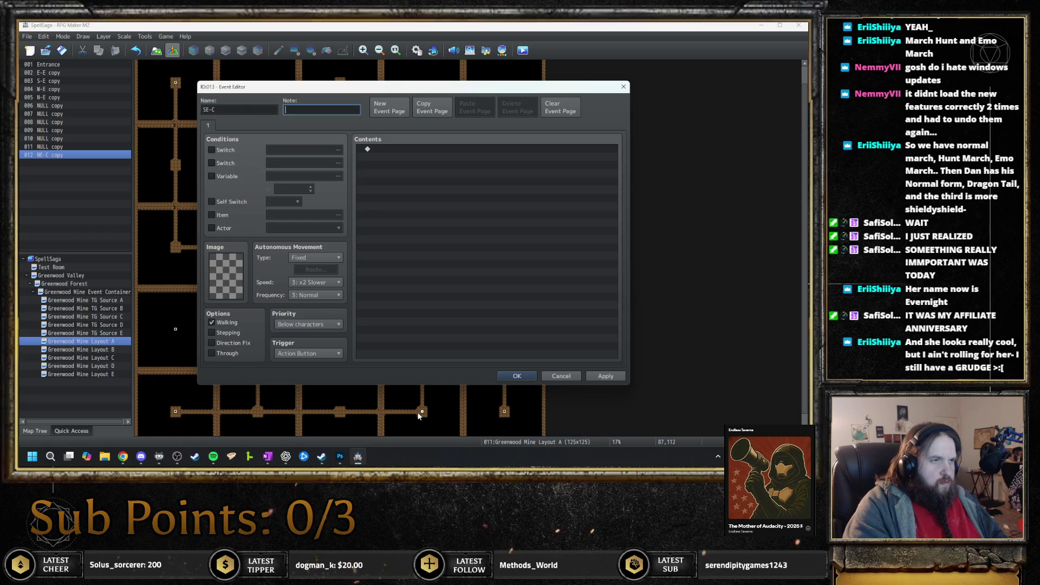
text(<Copy Event:)
text( 5,7>)
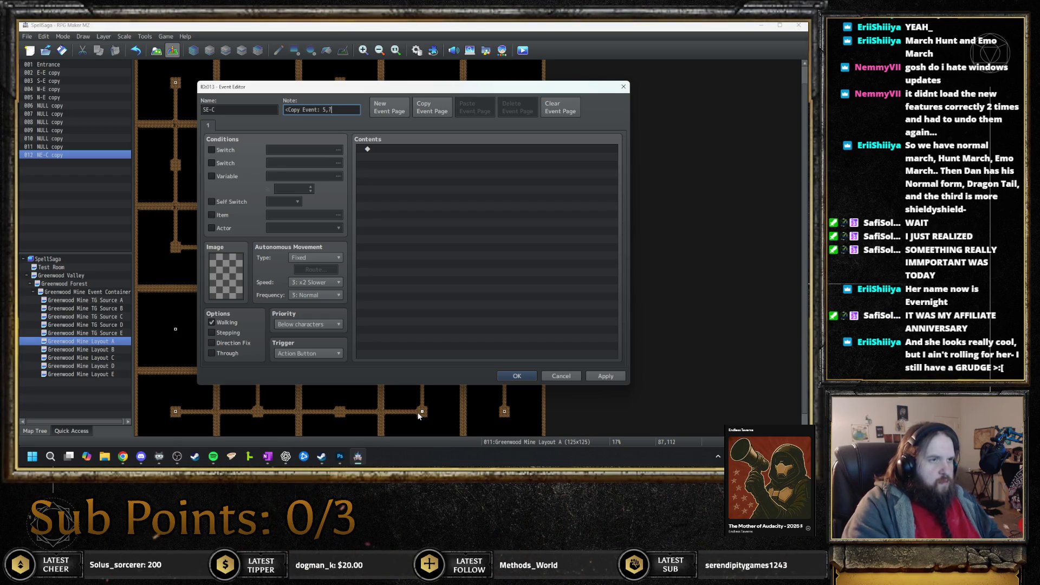
key(Return)
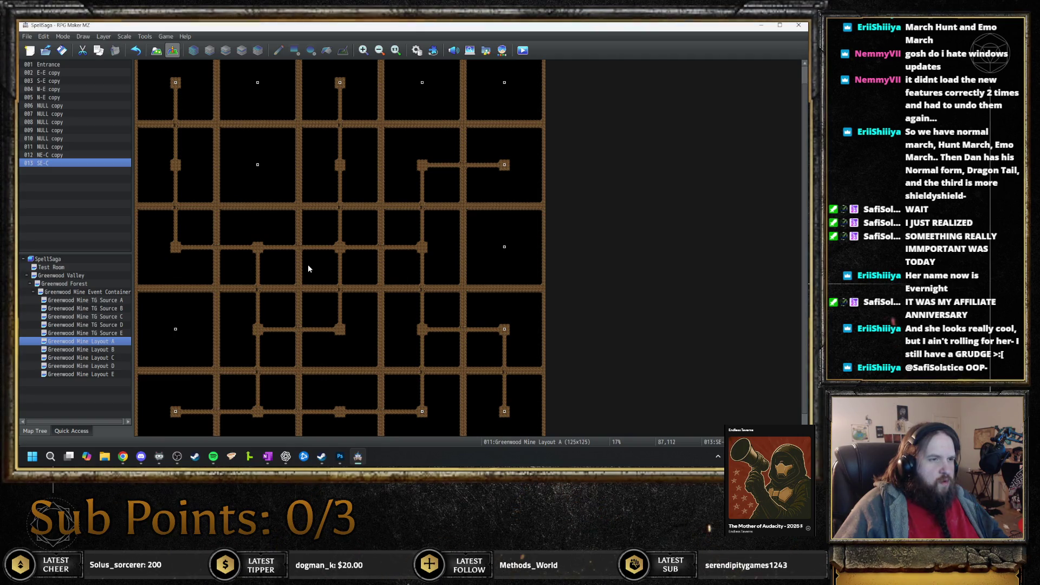
- Create an NW-C event at a mine junction noted <Copy Event: 5,8>
double_click(423, 167)
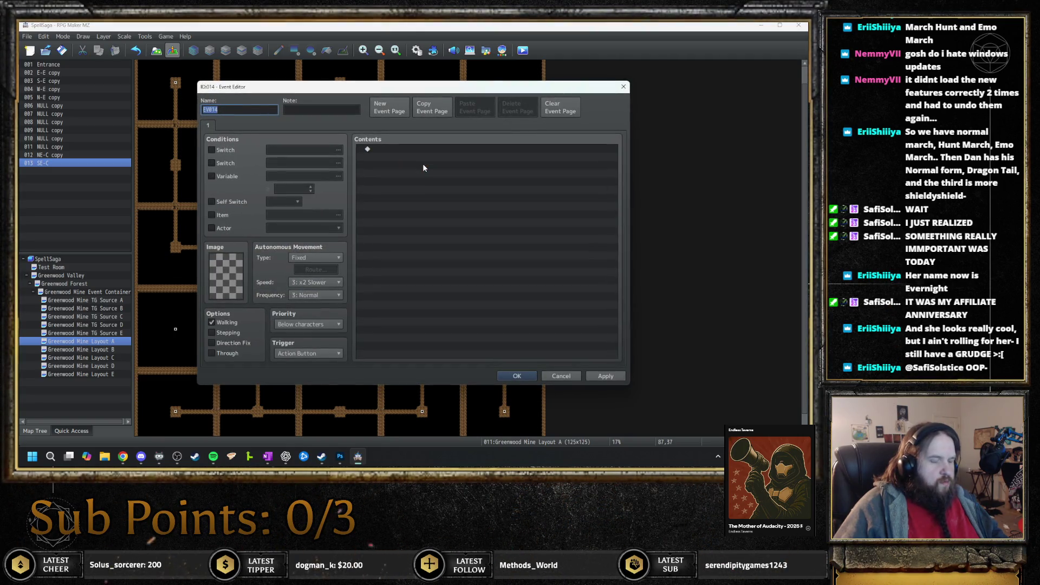
text(NW-C)
key(Tab)
text(<Copy Event: )
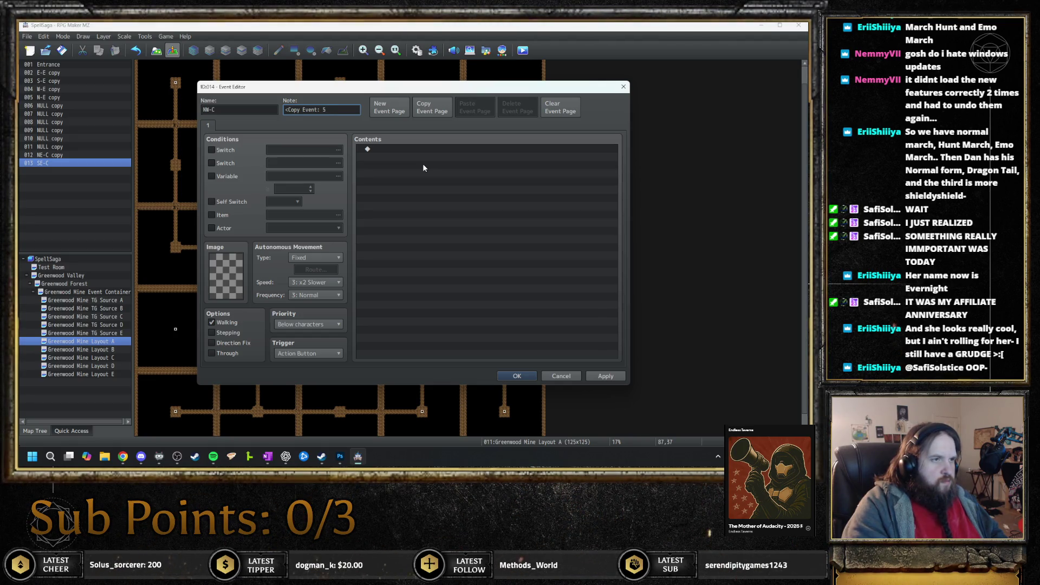
text(5,8>)
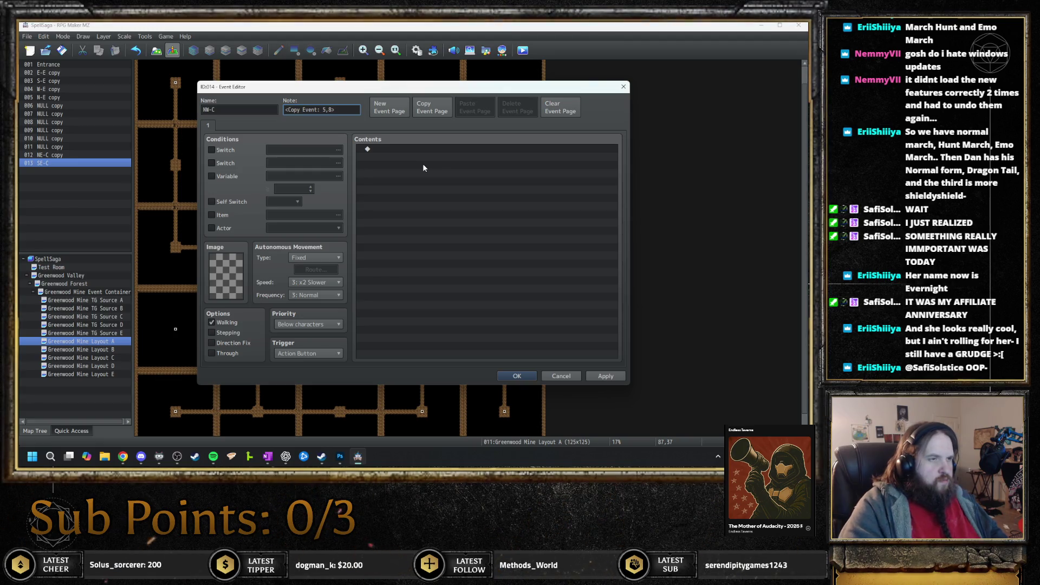
key(Return)
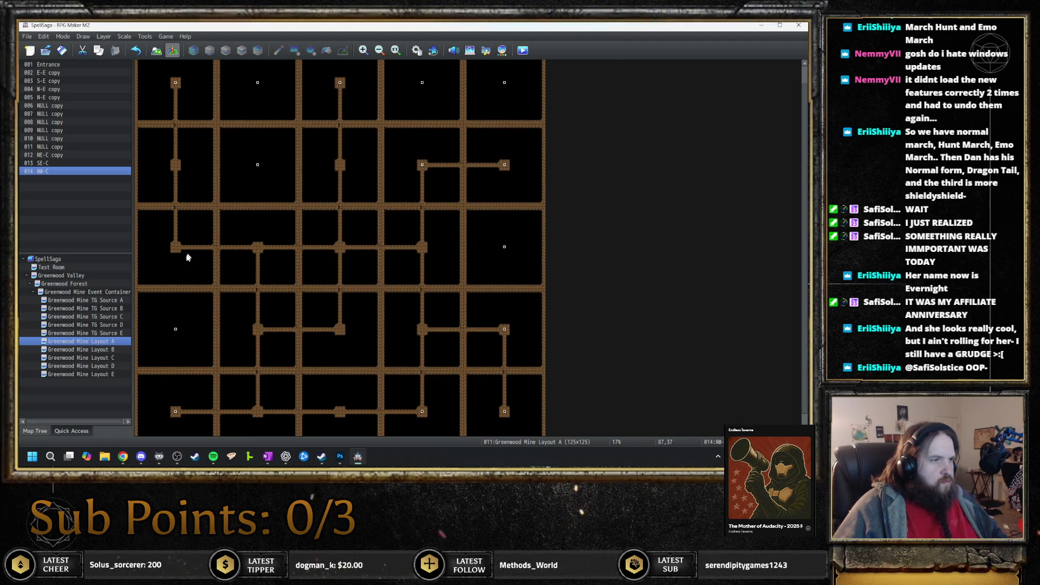
- Create an SW-C event at a junction noted <Copy Event: 5,9>
double_click(175, 248)
text(SW-)
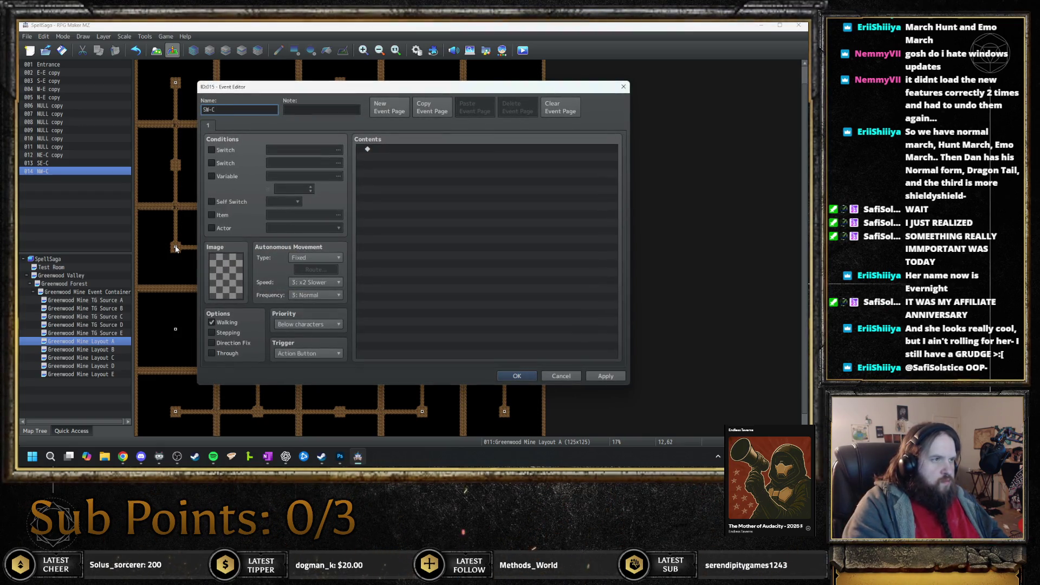
text(C)
key(Tab)
text(Copy)
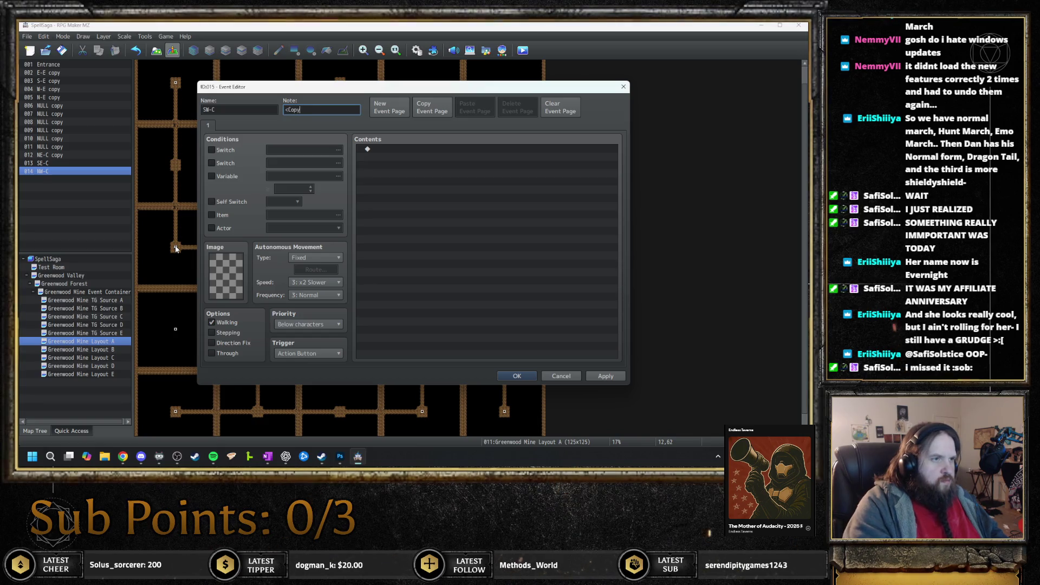
text( Event: 5,9)
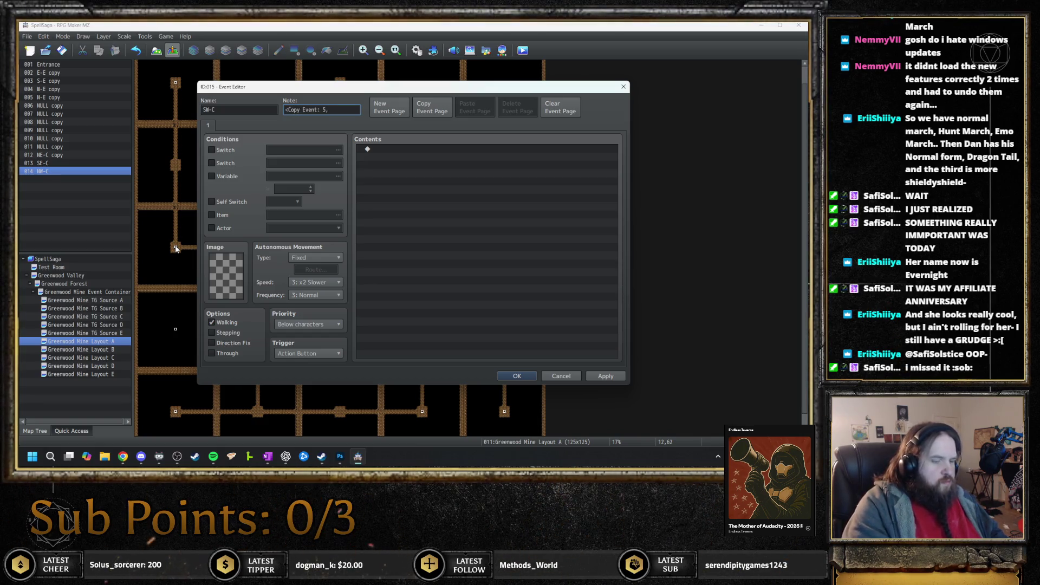
text(>)
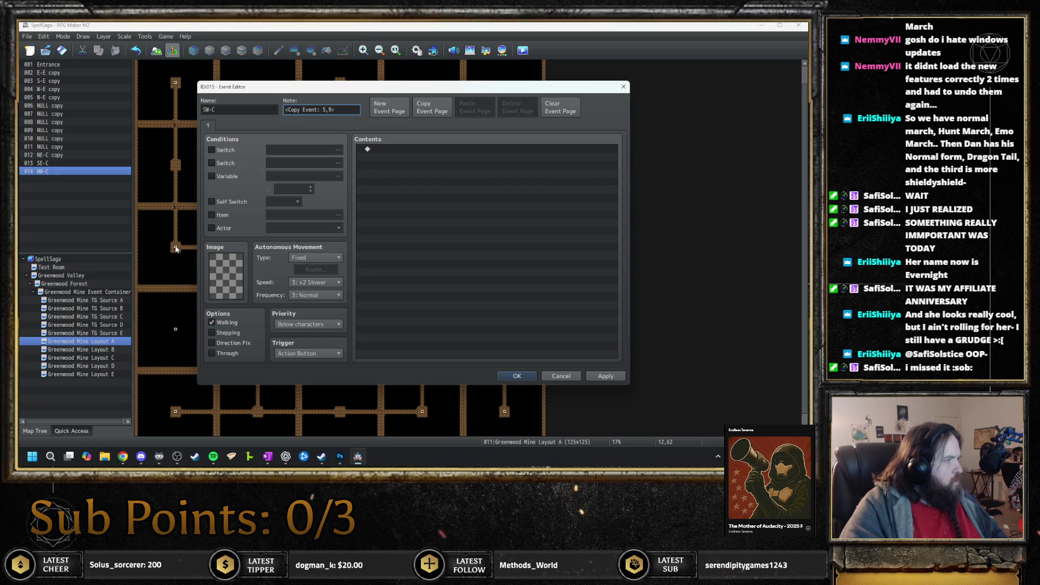
key(Return)
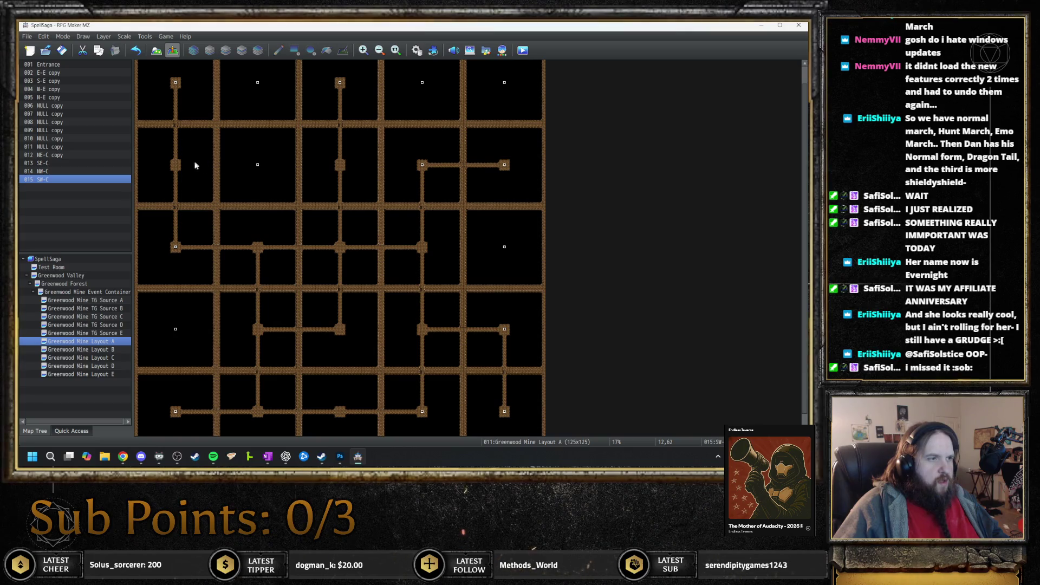
- Create an NS-S event on the left corridor noted <Copy Event: 5,10>
double_click(176, 166)
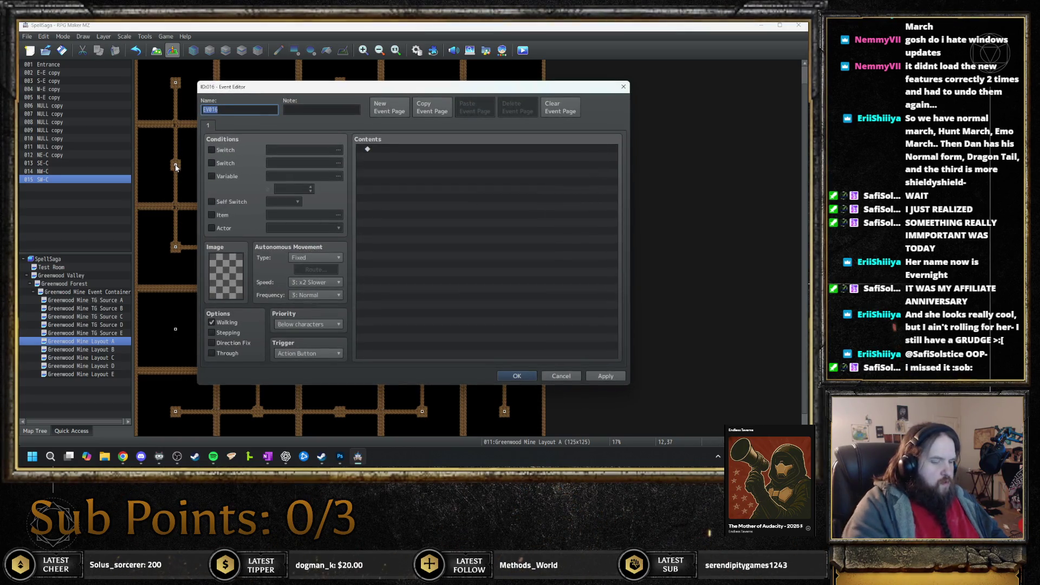
text(NS-S)
key(Tab)
text(<Copy Eve)
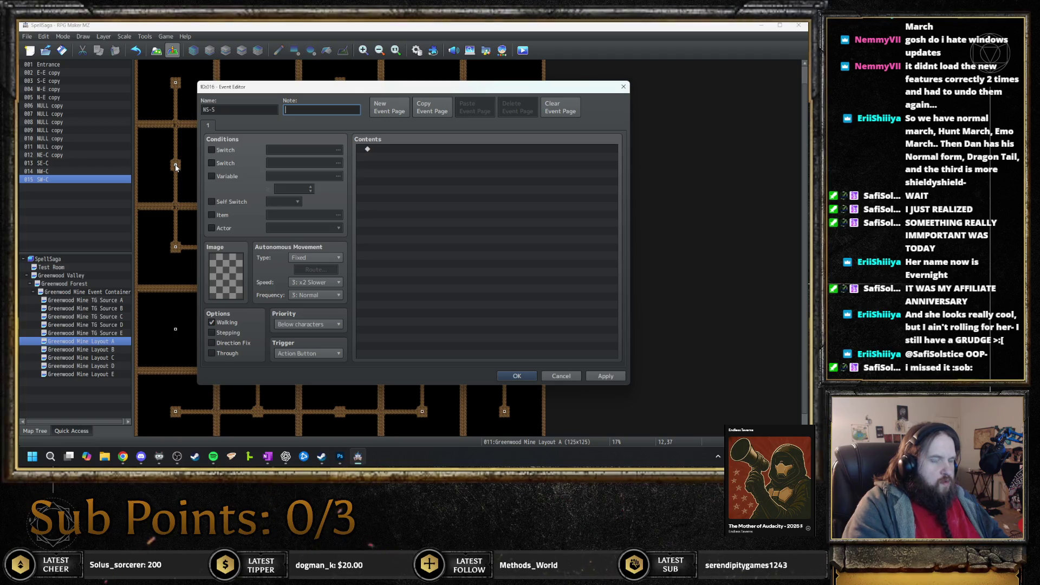
text(nt:)
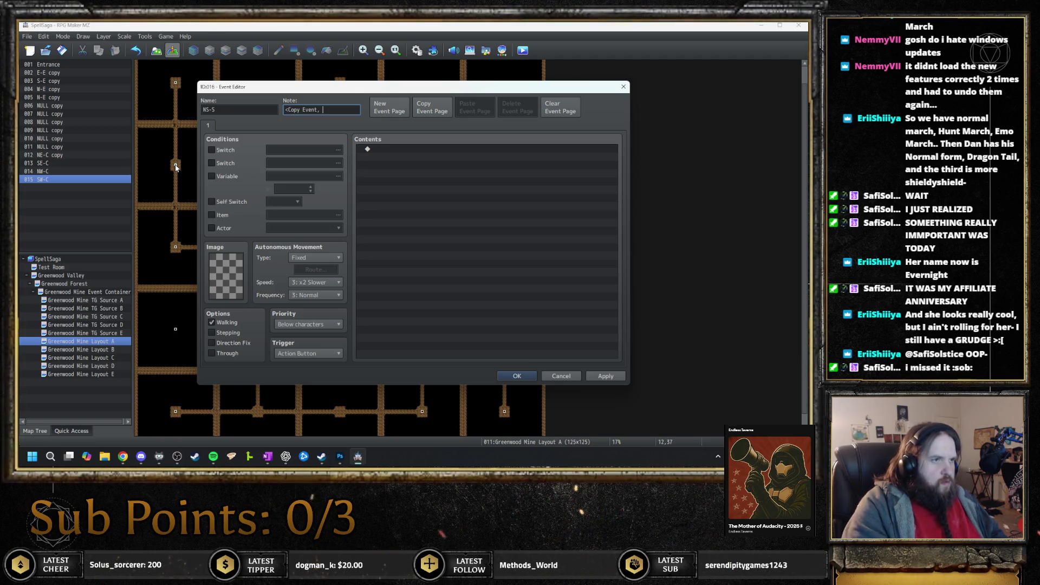
text( 5)
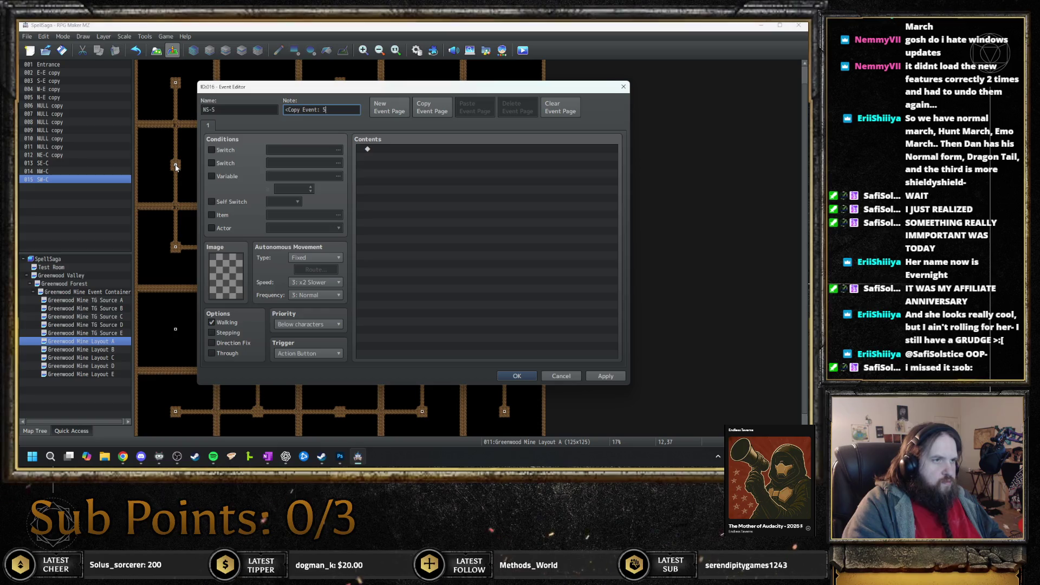
text(,10>)
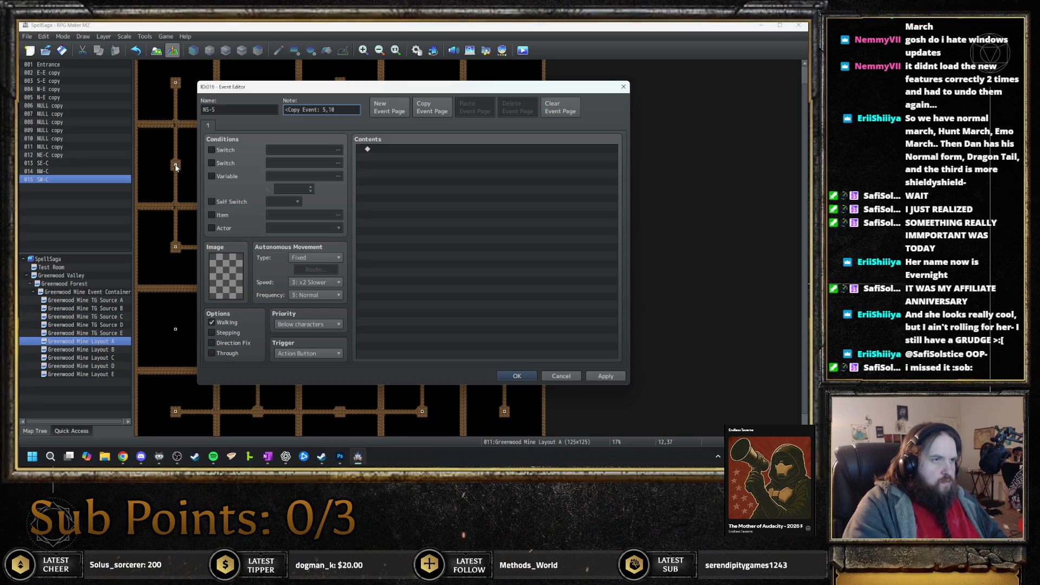
key(Return)
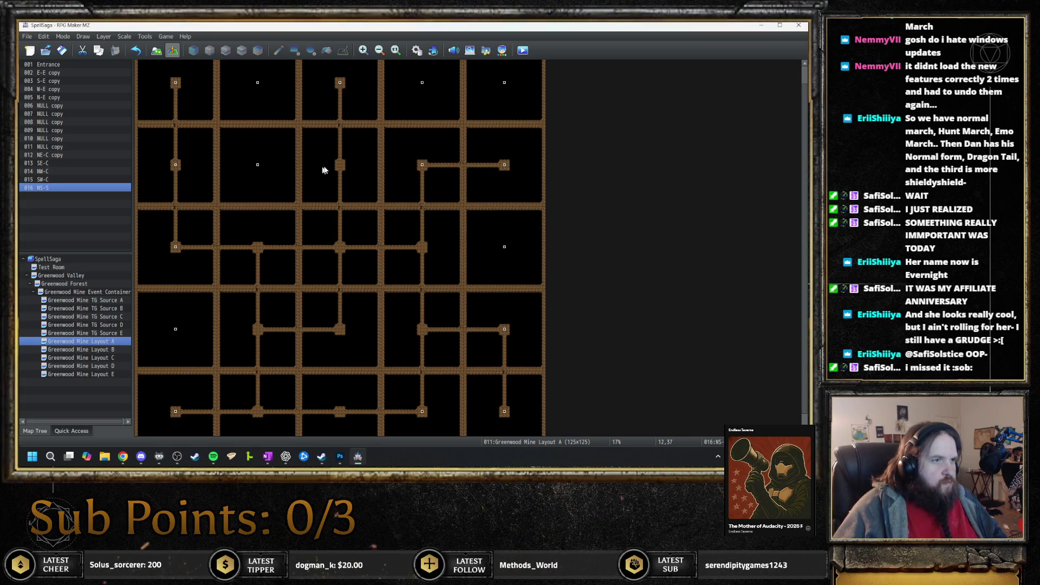
- Create an EW-S event on the bottom corridor noted <Copy Event: 5,11>
double_click(339, 164)
key(Escape)
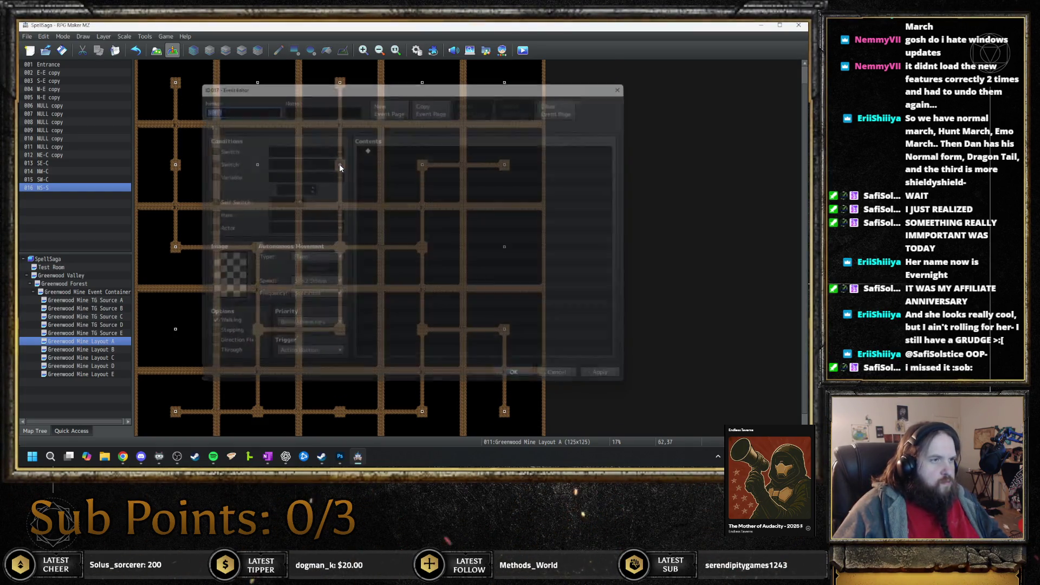
key(ctrl+v)
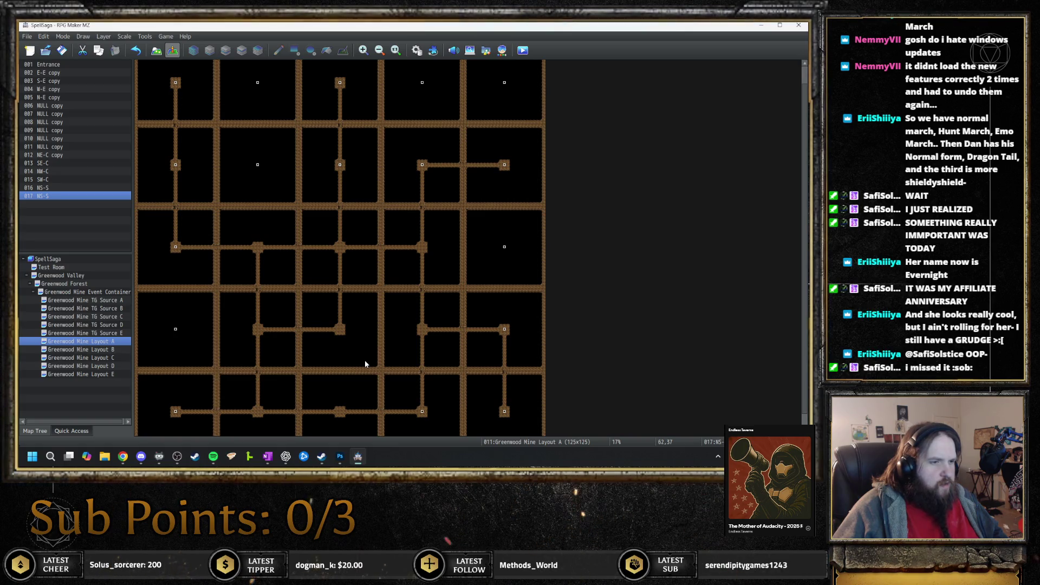
double_click(340, 414)
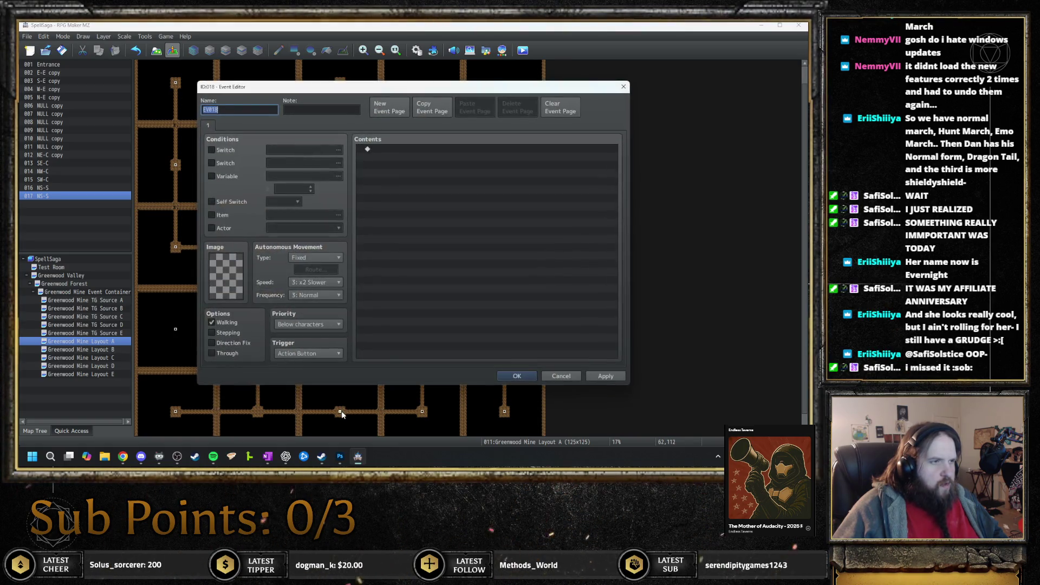
text(EW-S)
key(Tab)
text(<Copy )
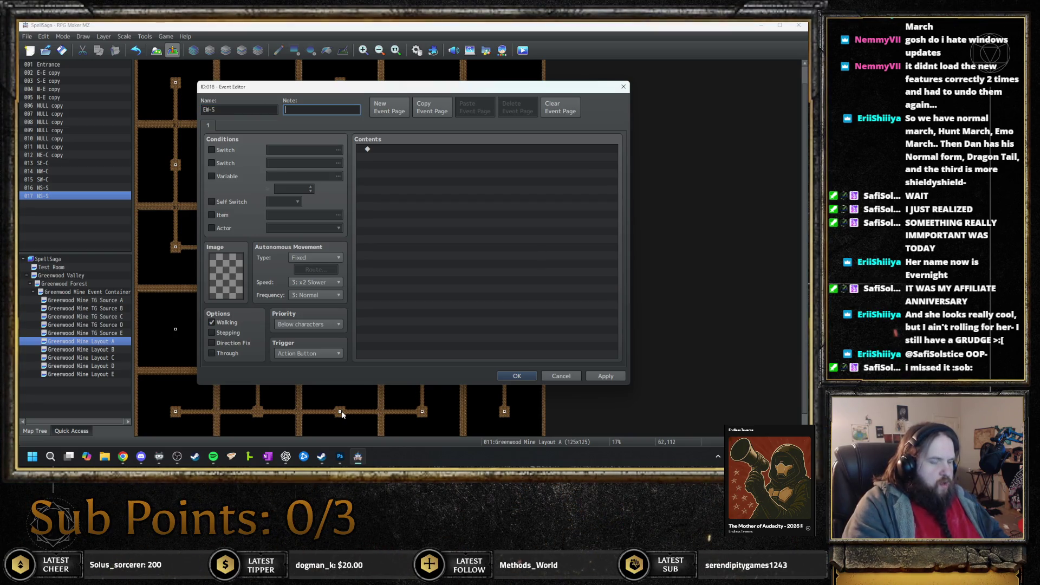
text(Event)
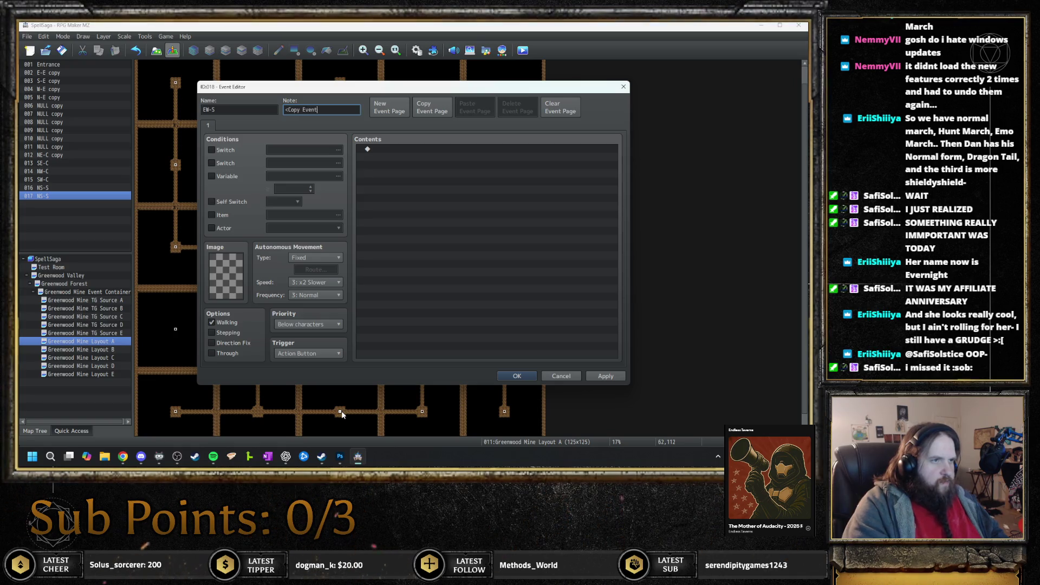
text(: ,)
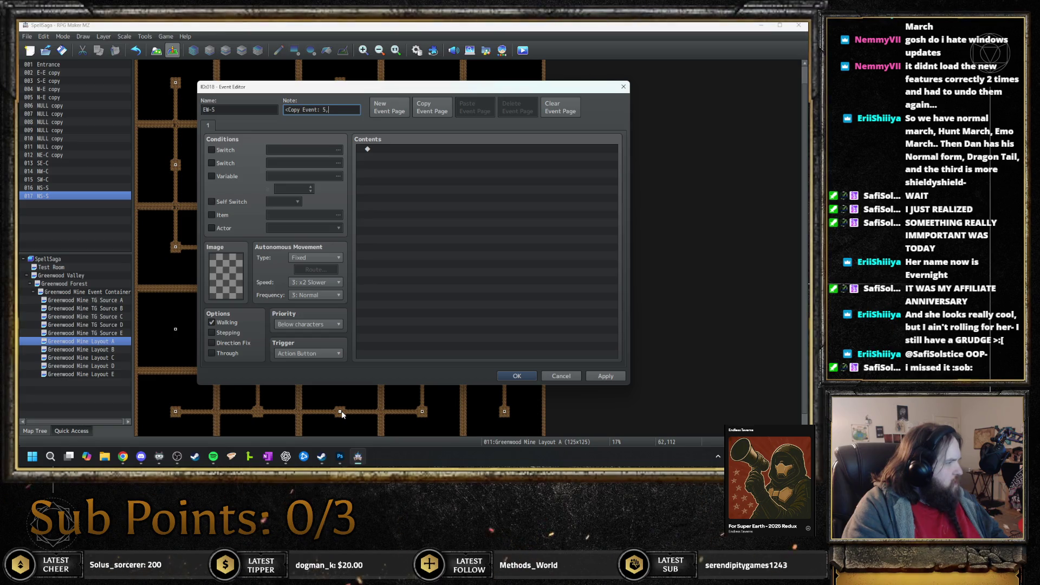
text(11>)
text(>)
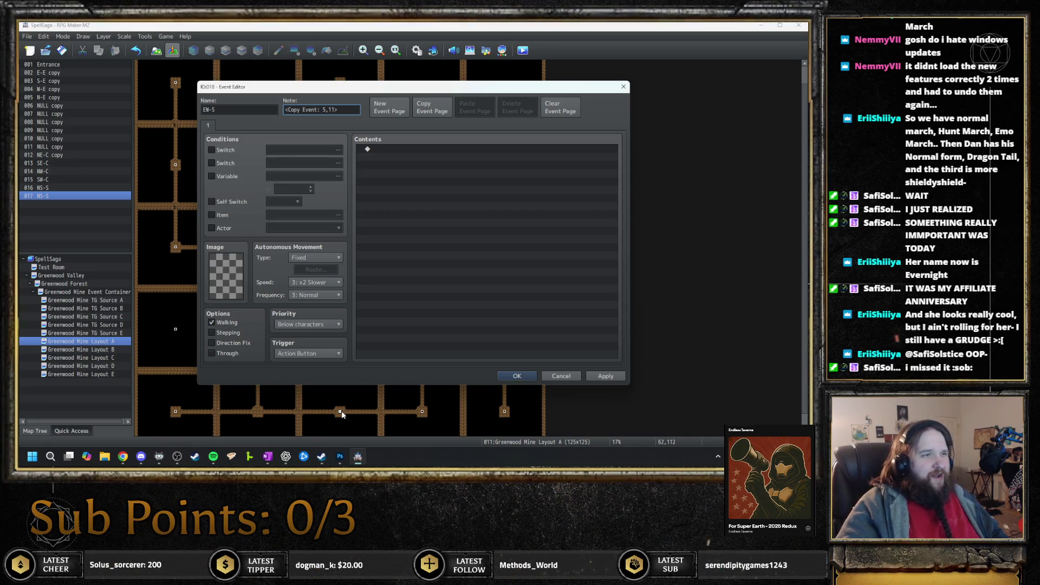
key(Return)
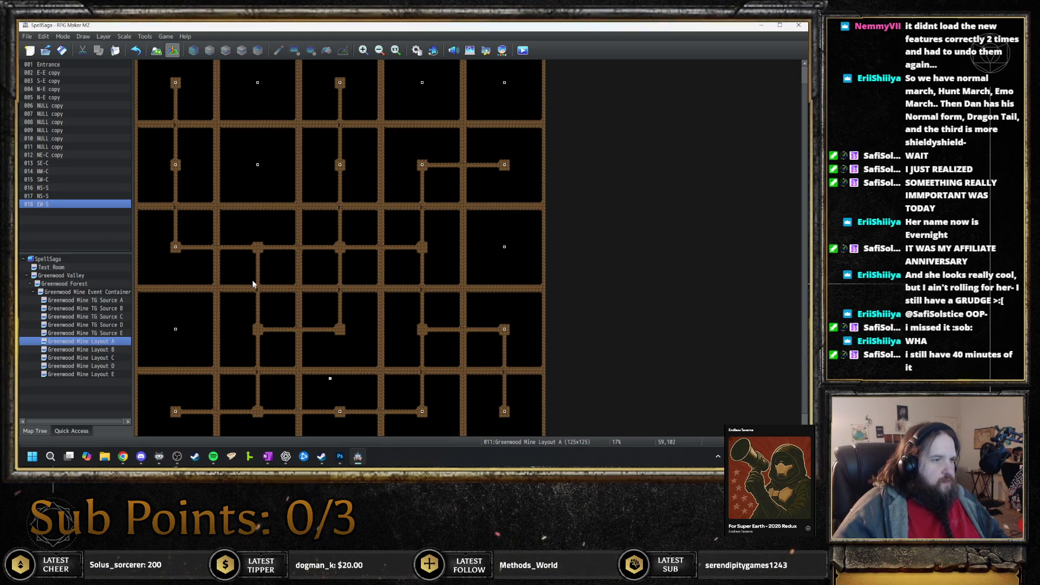
- Create an N-T event at another junction with a Copy Event note
double_click(259, 251)
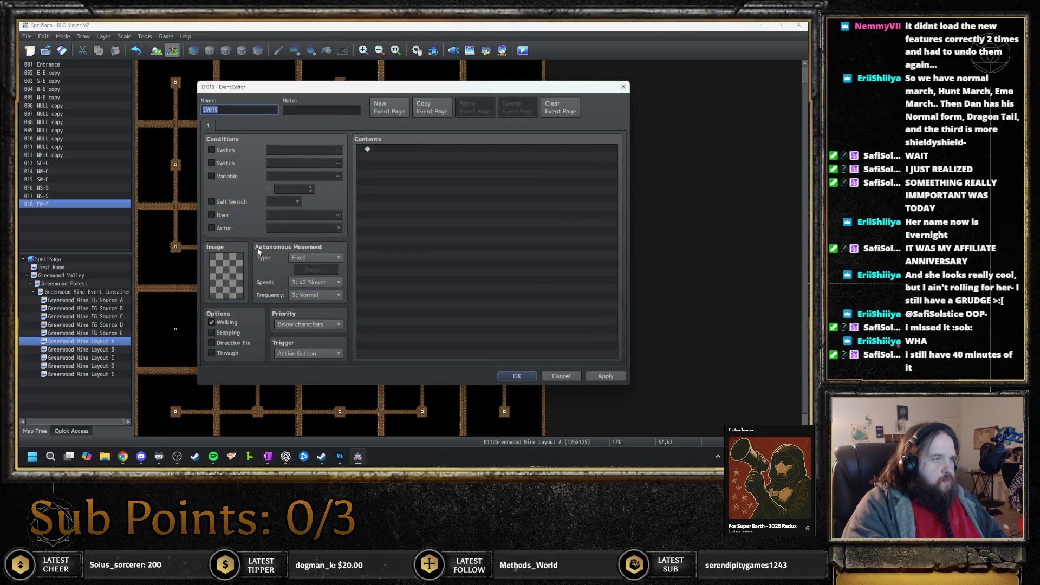
text(N-T)
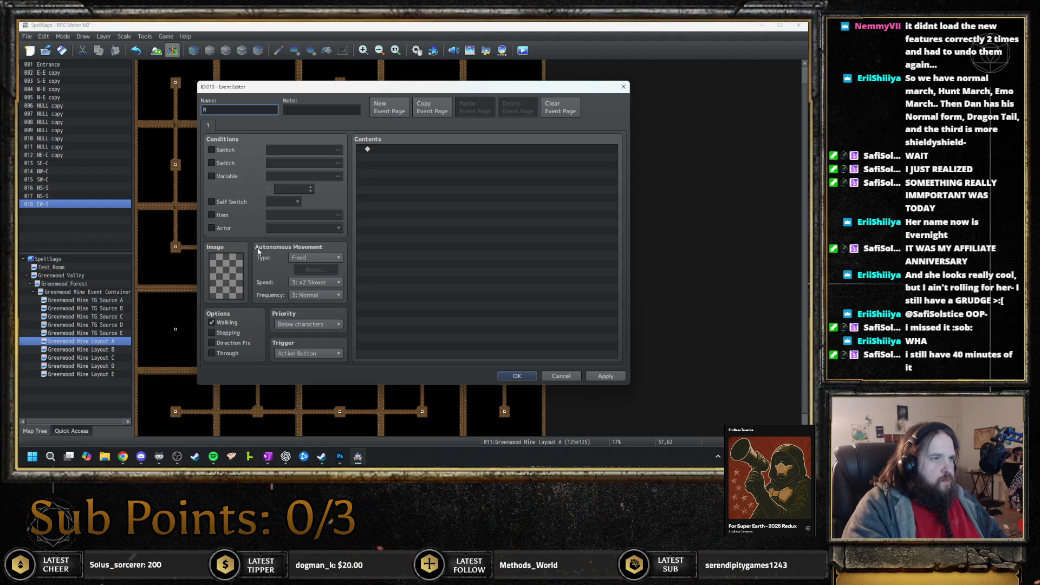
key(Tab)
text(<Copy)
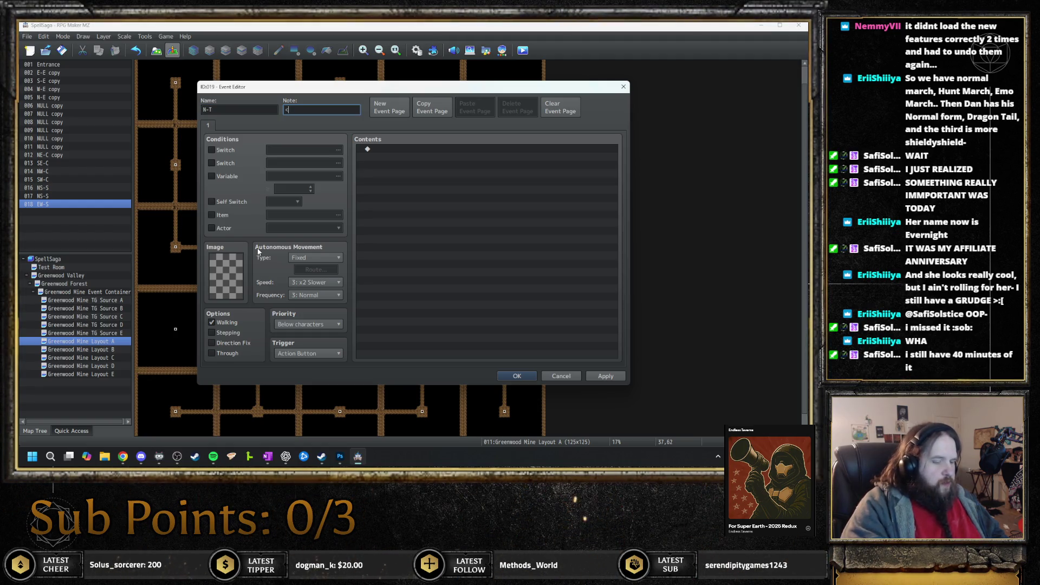
key(BackSpace)
text(Event: 5,12>)
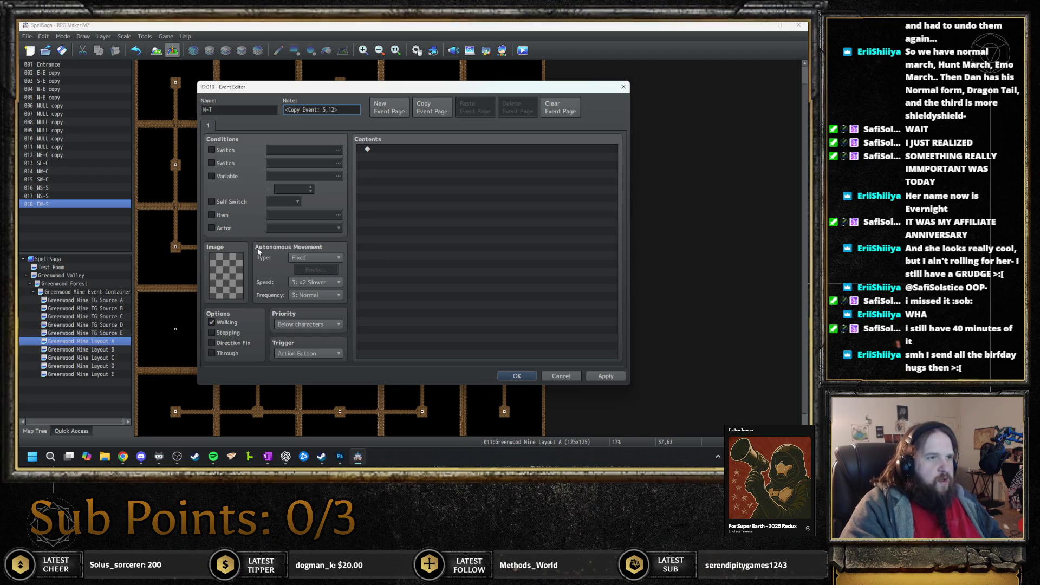
key(Return)
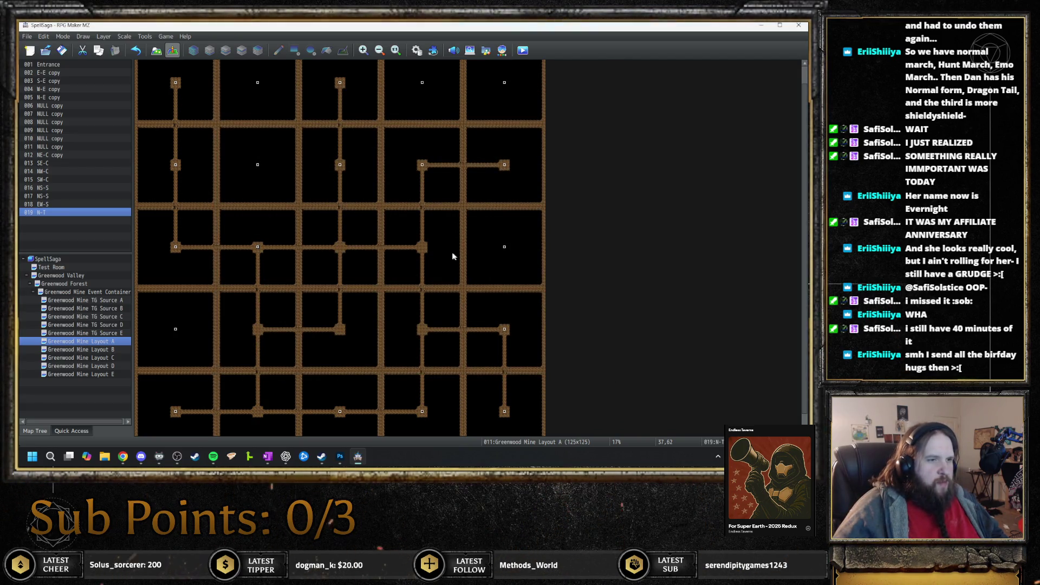
- Create an E-T event at a map junction noted <Copy Event: 5,13>
double_click(421, 247)
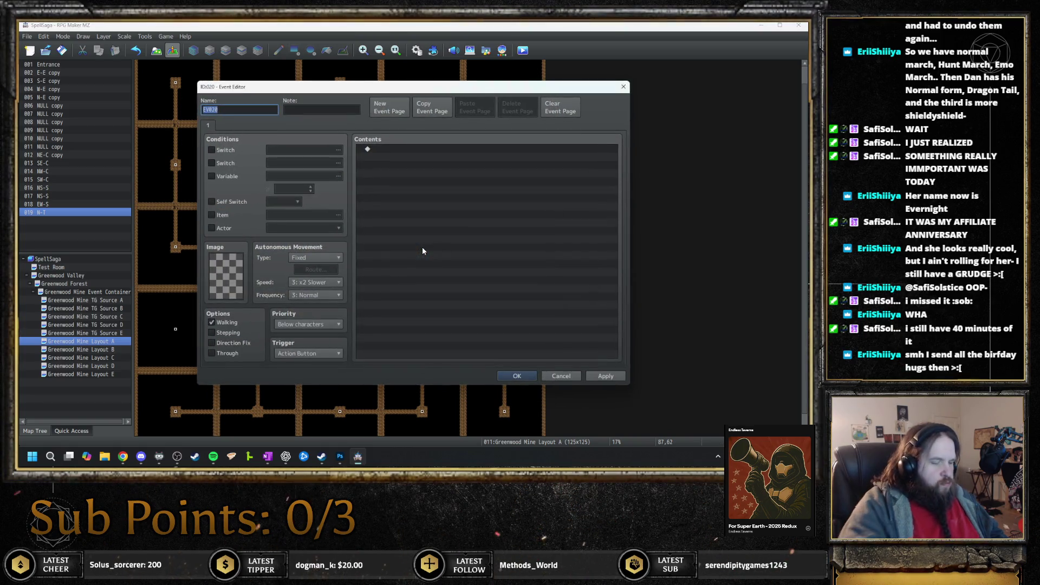
text(E-T)
key(Tab)
text(<Copy Event: 5,12)
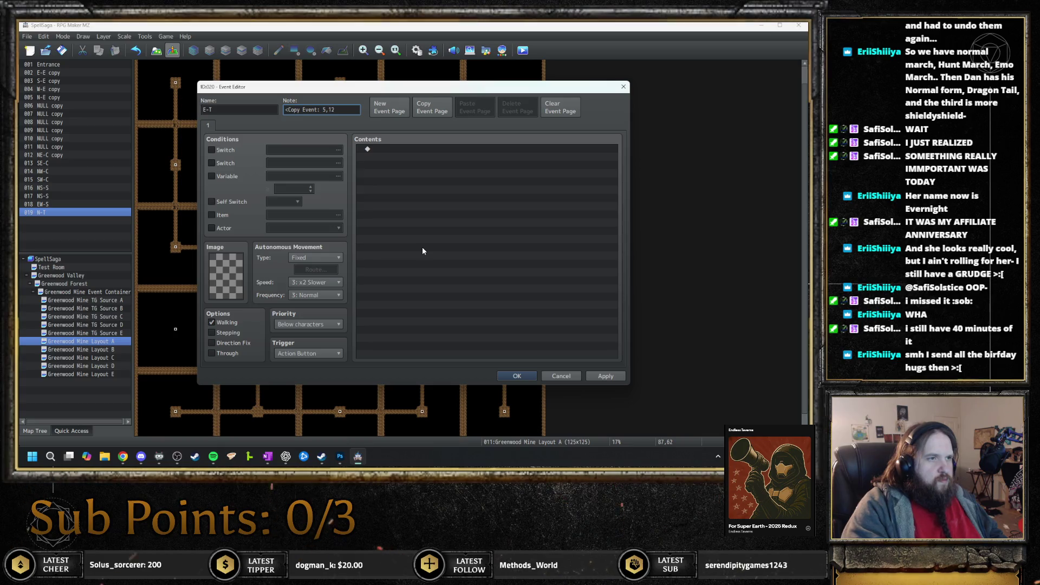
key(BackSpace)
text(3>)
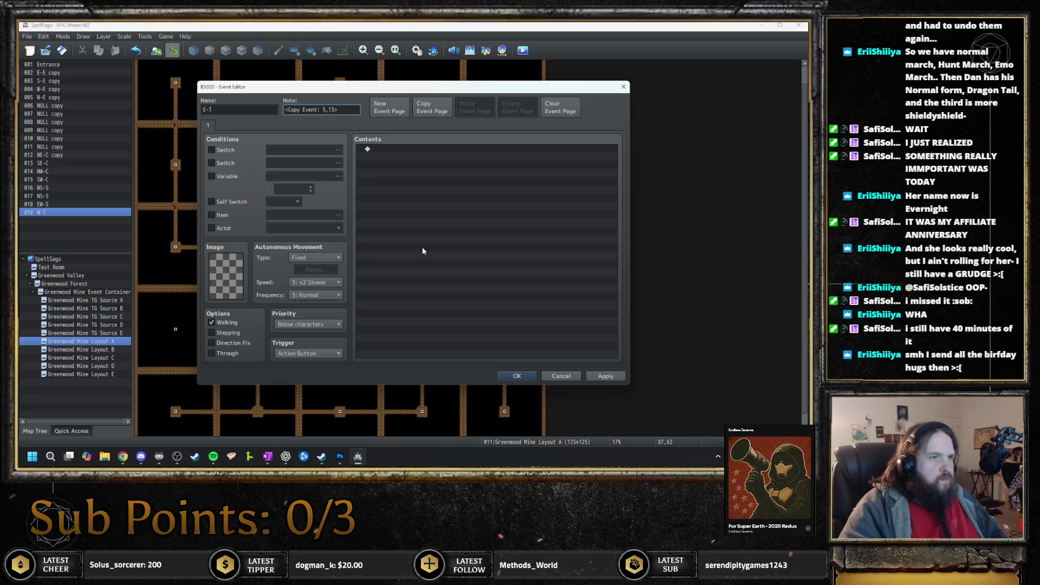
key(Return)
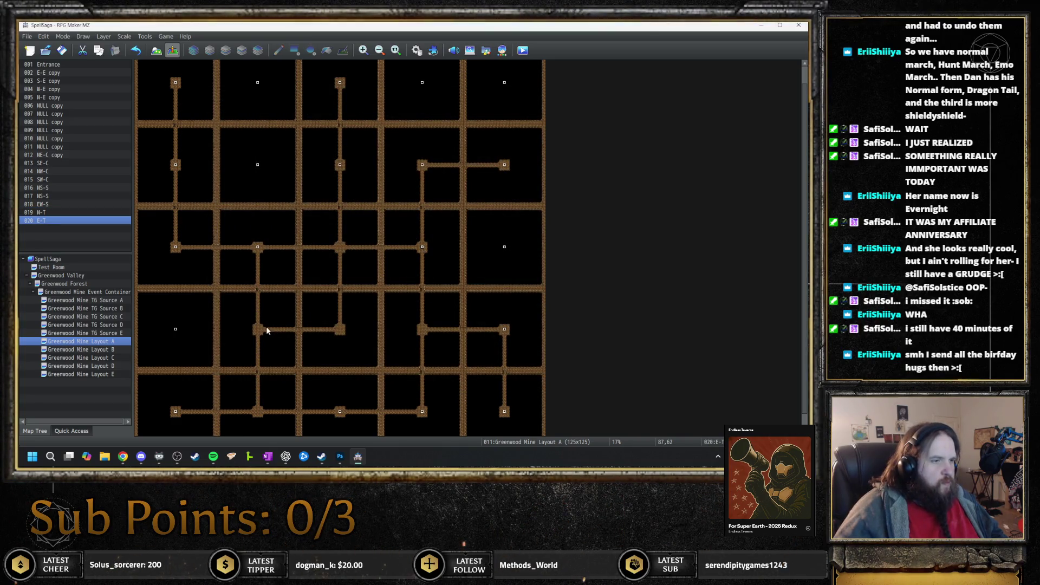
- Create the W-T event on the path junction noted <Copy Event: 5,14>
double_click(258, 329)
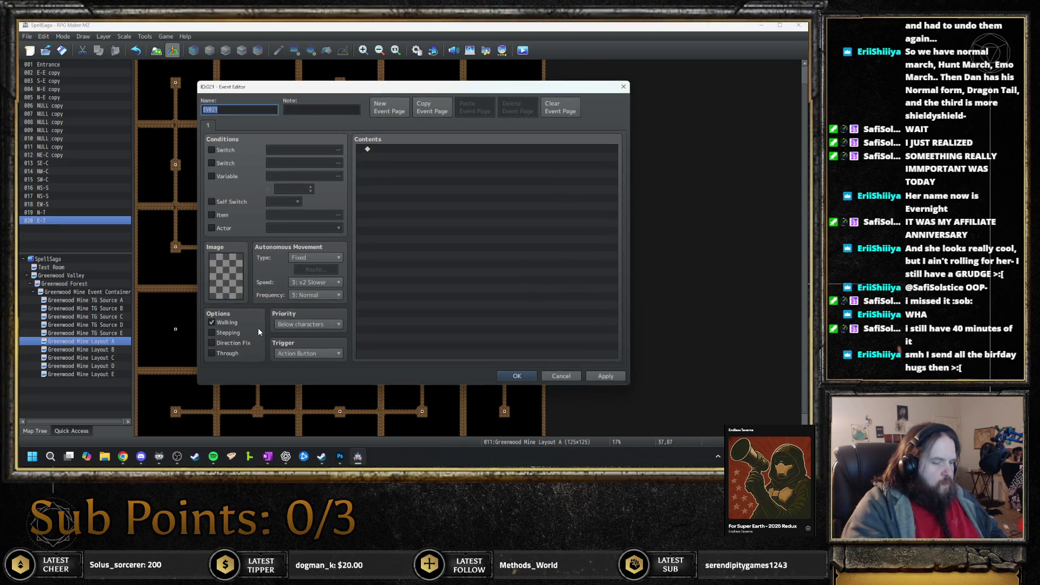
text(N-T)
key(Tab)
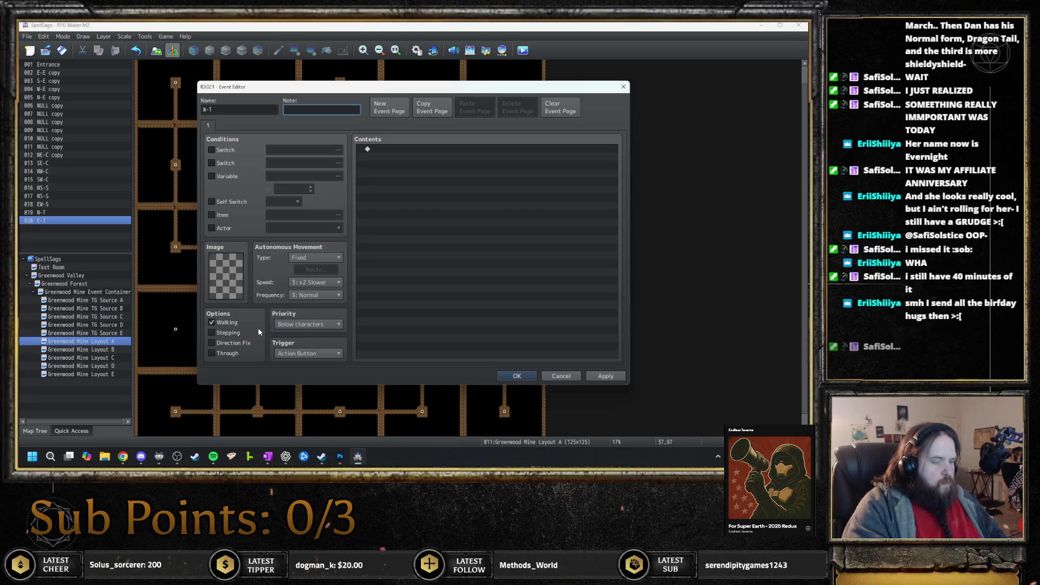
text(Copy Ev)
key(BackSpace)
key(BackSpace)
key(BackSpace)
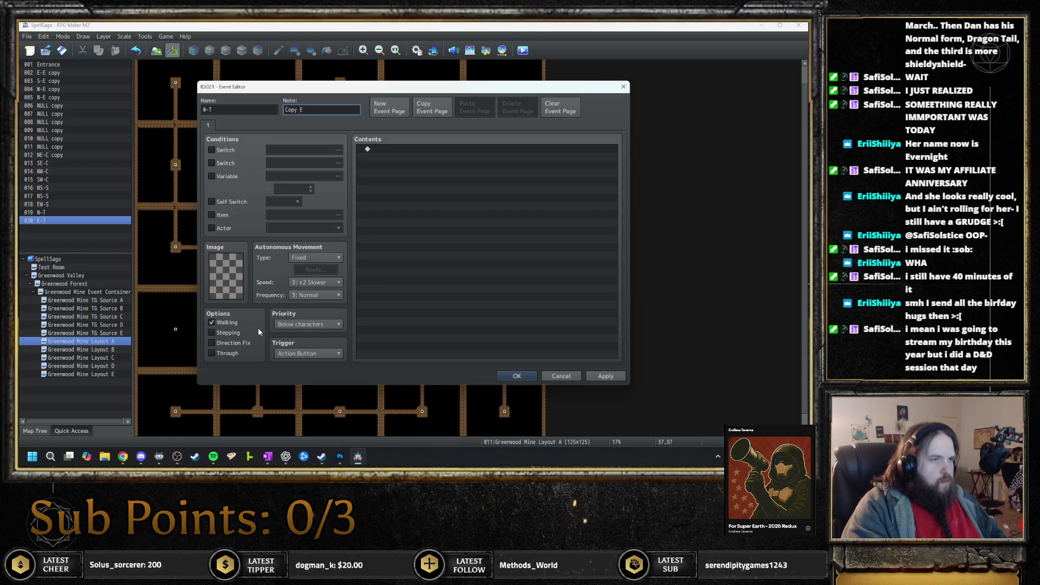
text(<Copy Event: 5)
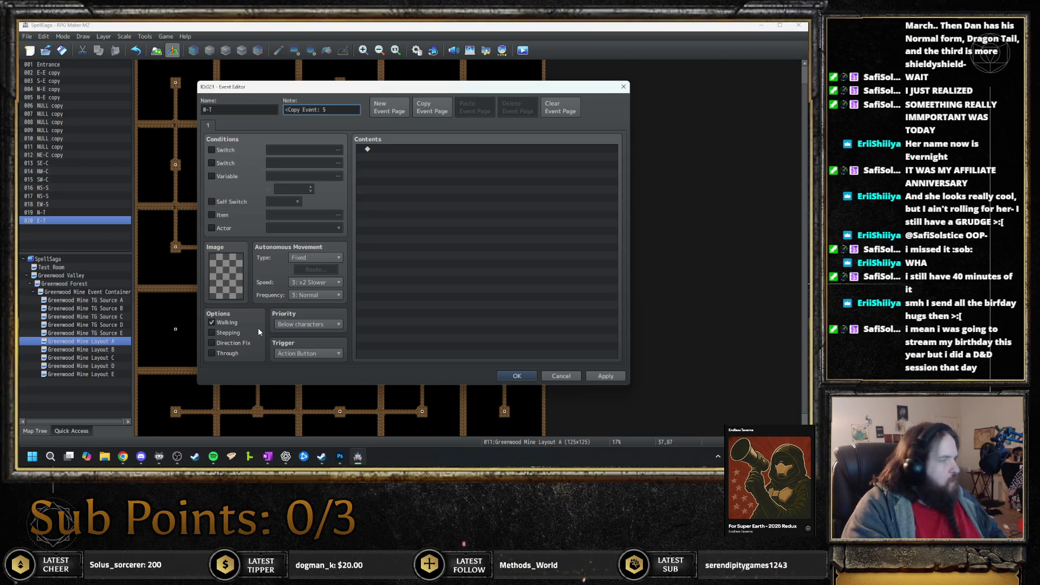
text(,14)
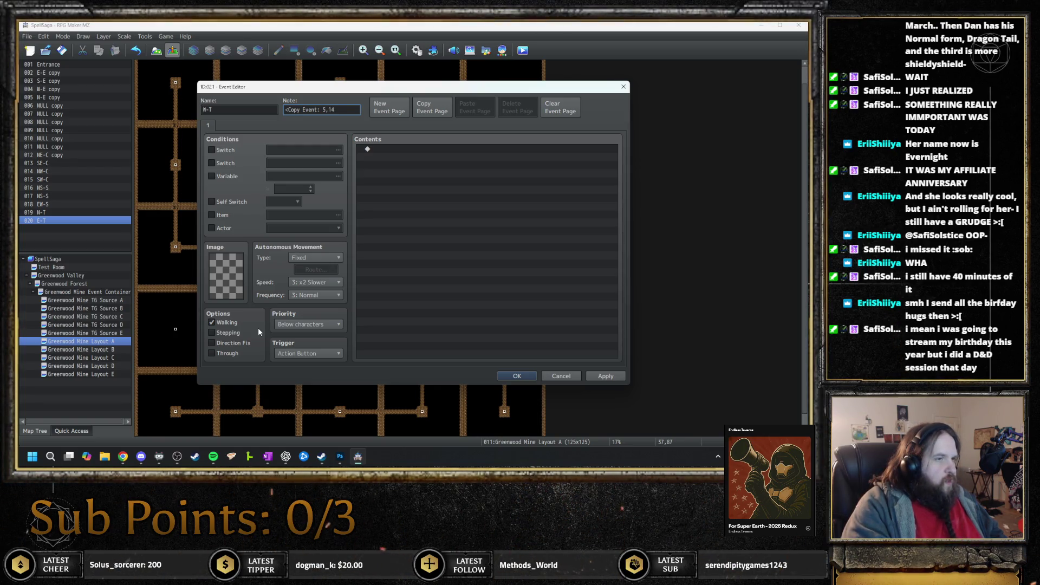
key(Return)
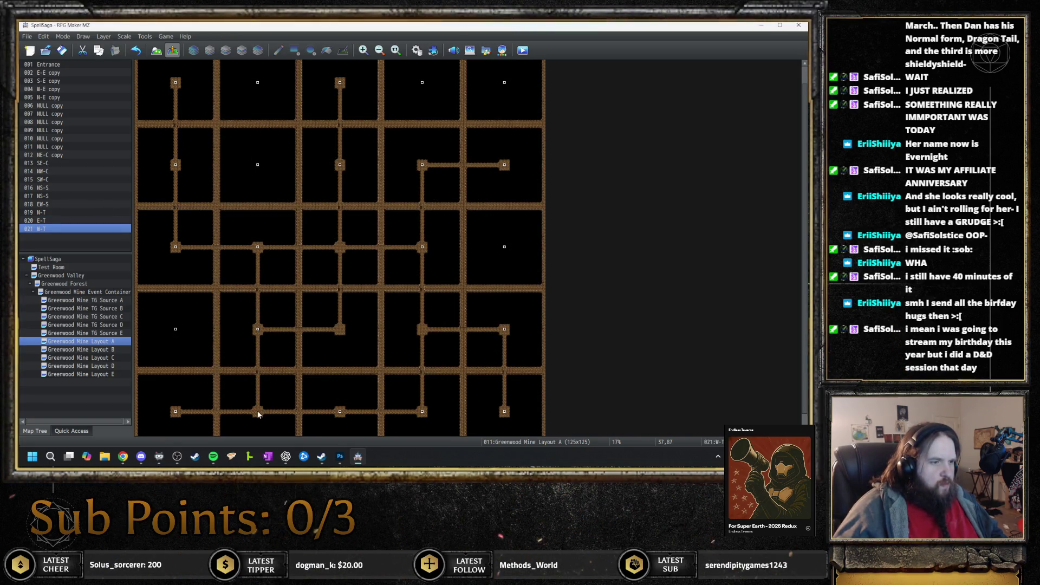
- Create an S-T event noted <Copy Event: 5,15>
double_click(279, 382)
text(S-T)
key(Tab)
text(<Copy Event: 5,15)
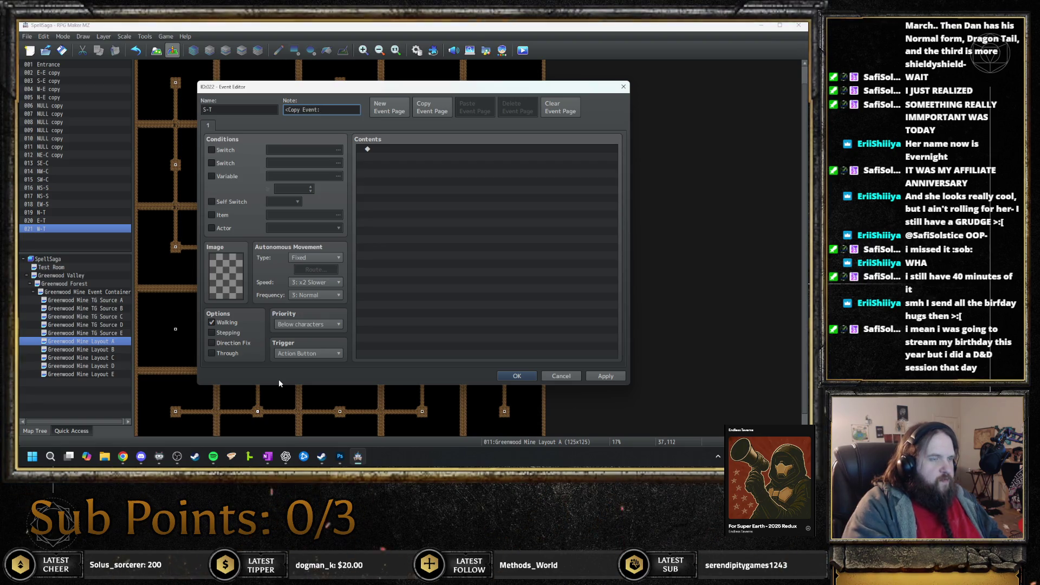
text(>)
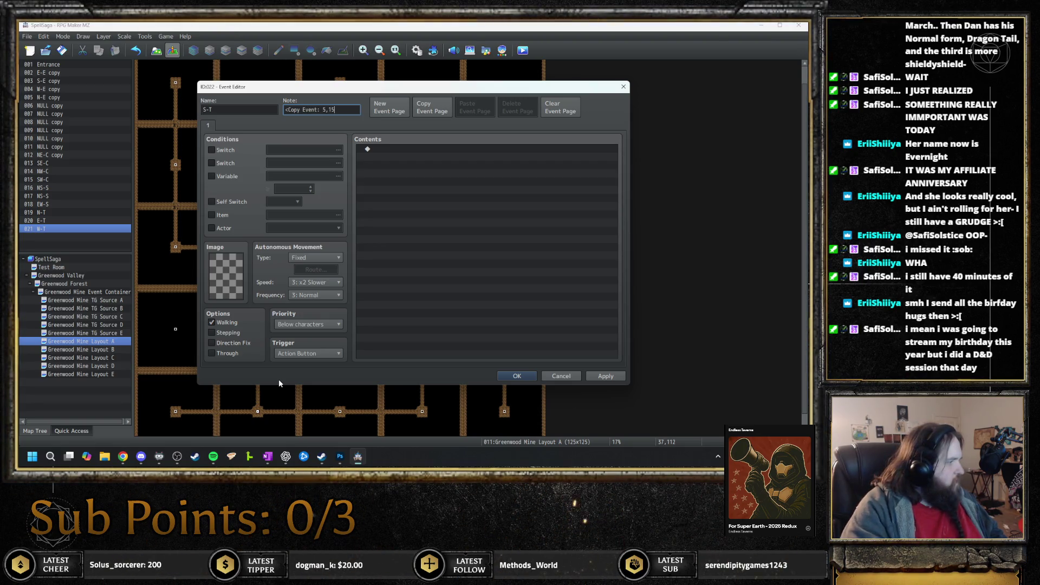
key(Return)
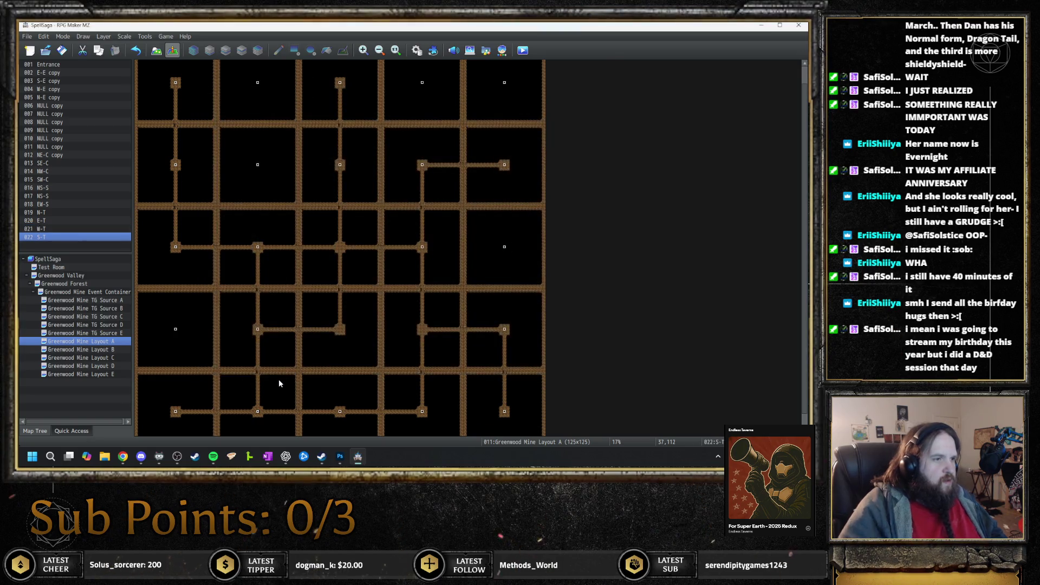
- Create an 'X-intersection copy' event noted <Copy Event: 5,16>
double_click(340, 249)
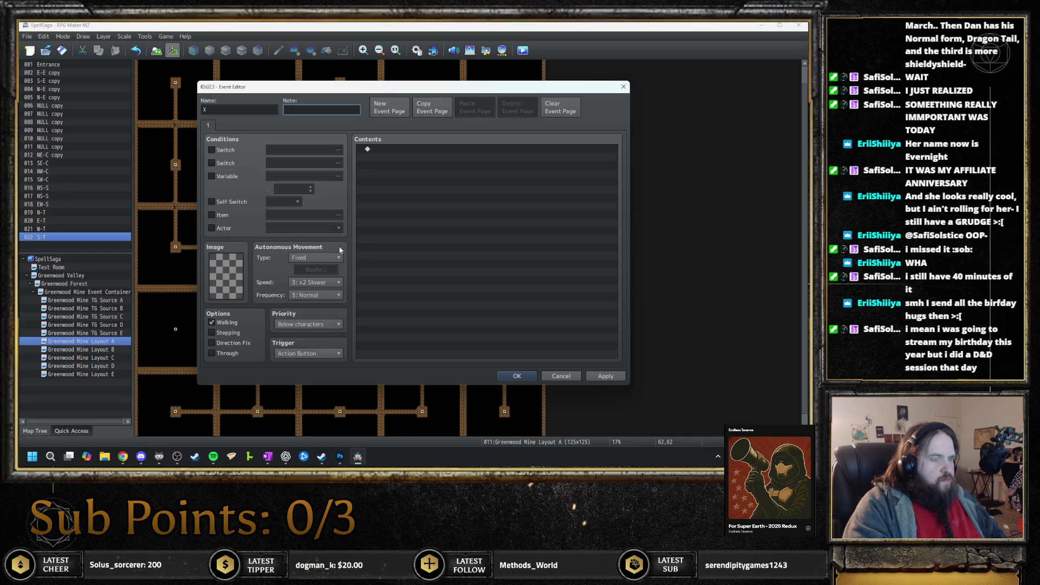
key(shift+Tab)
text(-int)
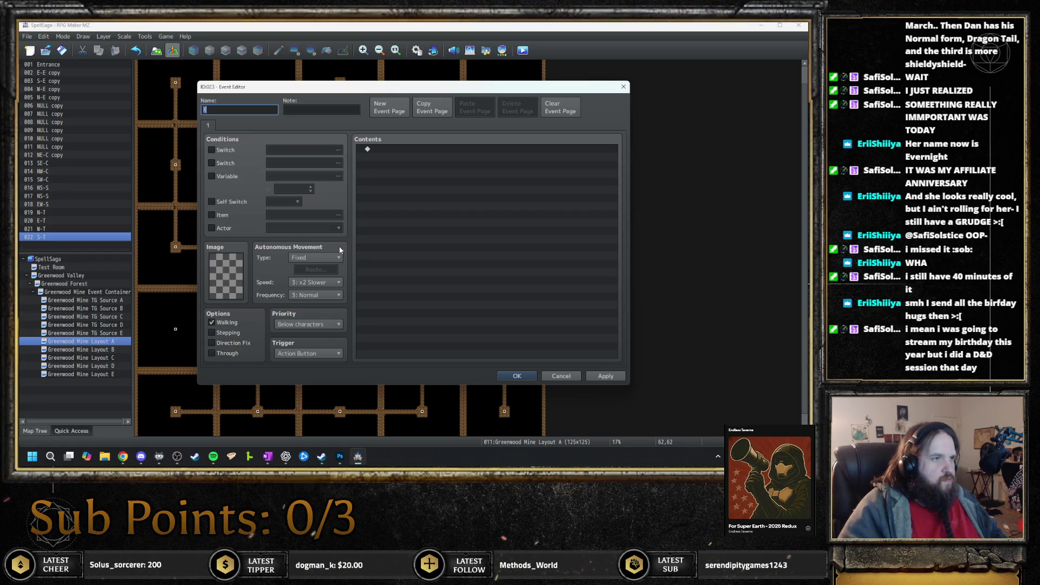
text(ersection copy)
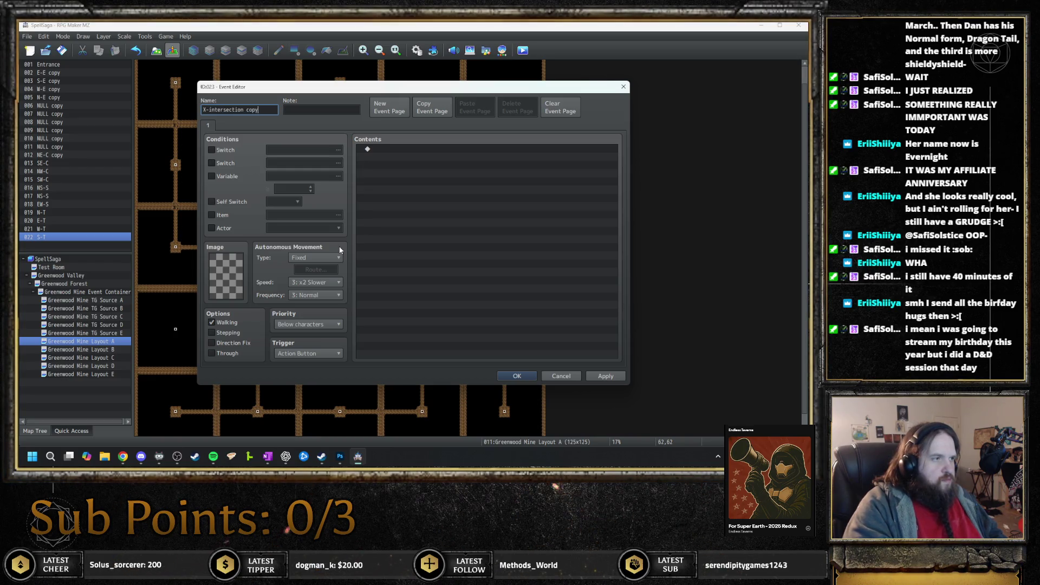
key(Tab)
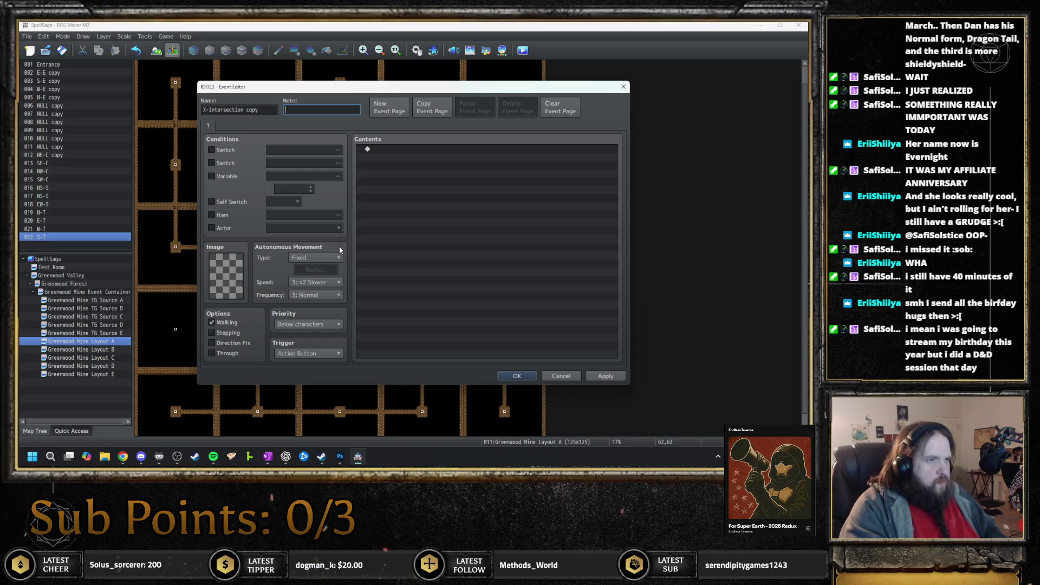
text(<Copy Event: )
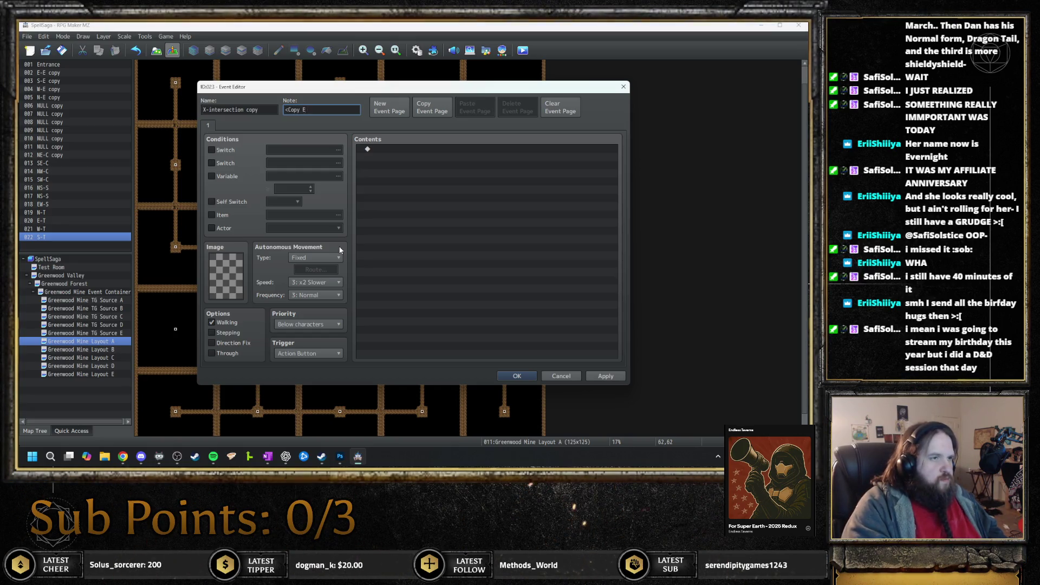
text(5,16>)
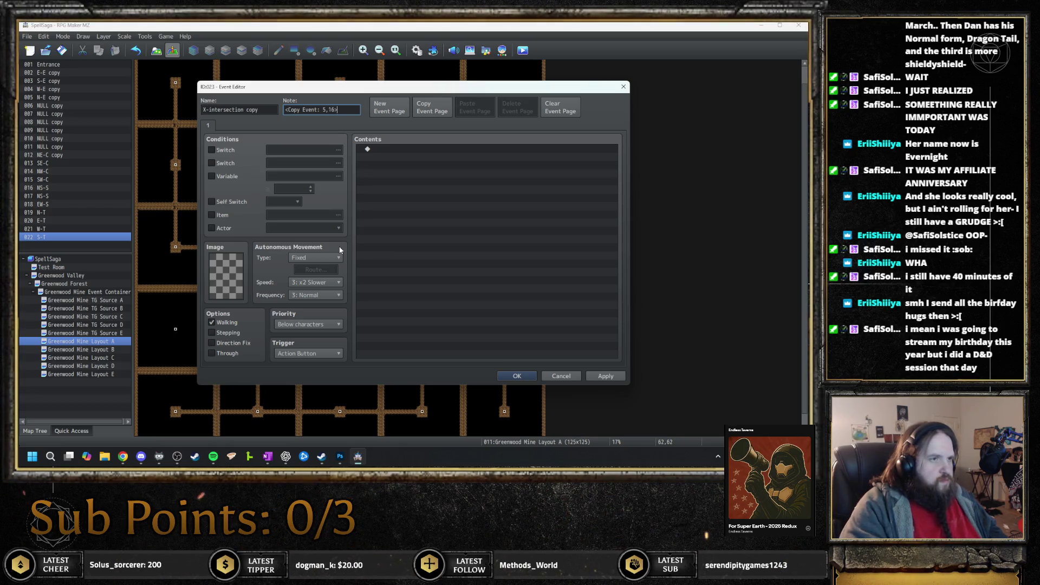
key(Return)
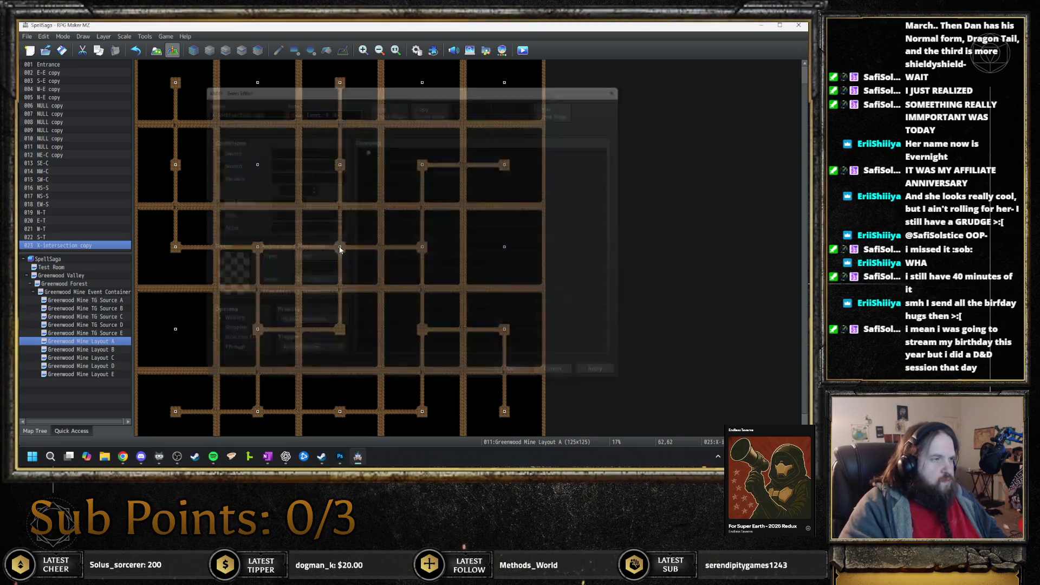
- Append 'copy' to the SE-C, NW-C, SW-C and NS-S event names
double_click(79, 164)
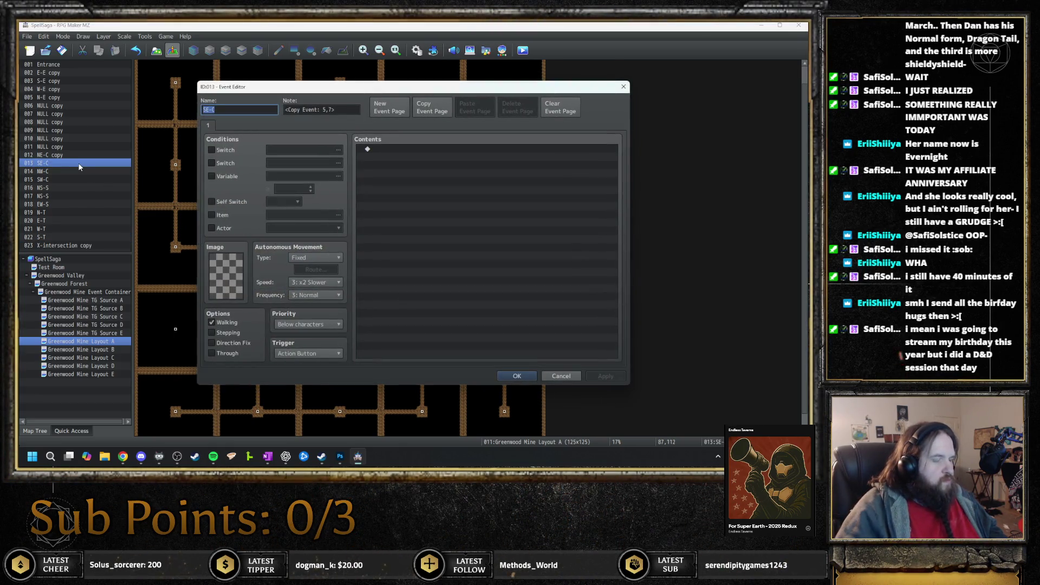
key(End)
text(copy)
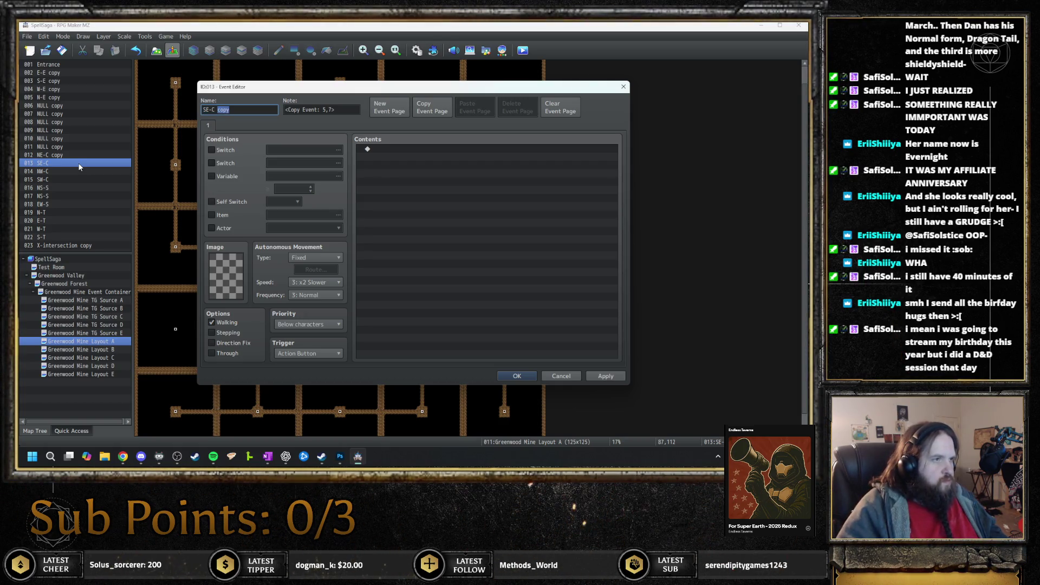
key(Return)
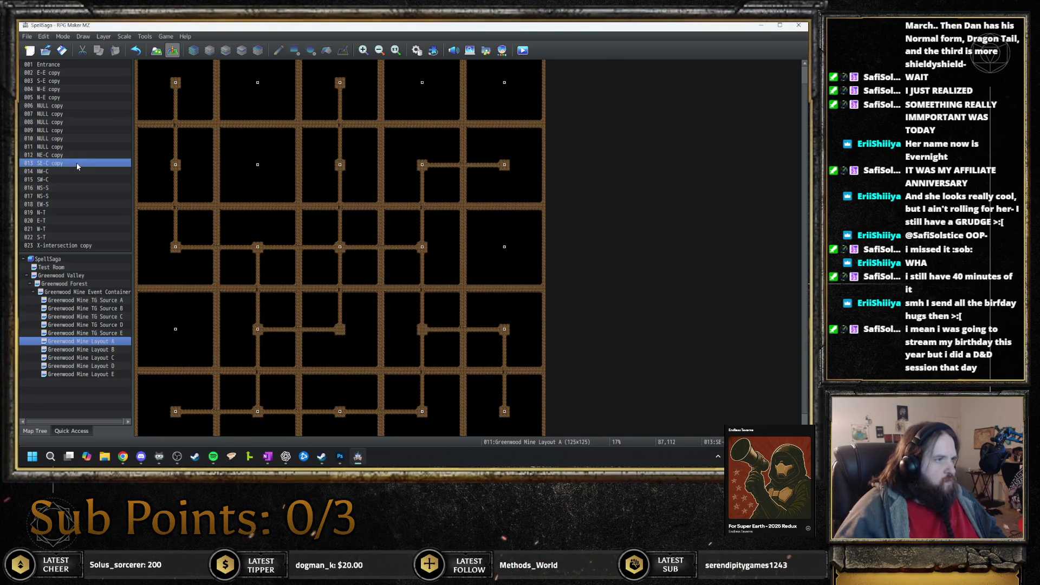
click(62, 171)
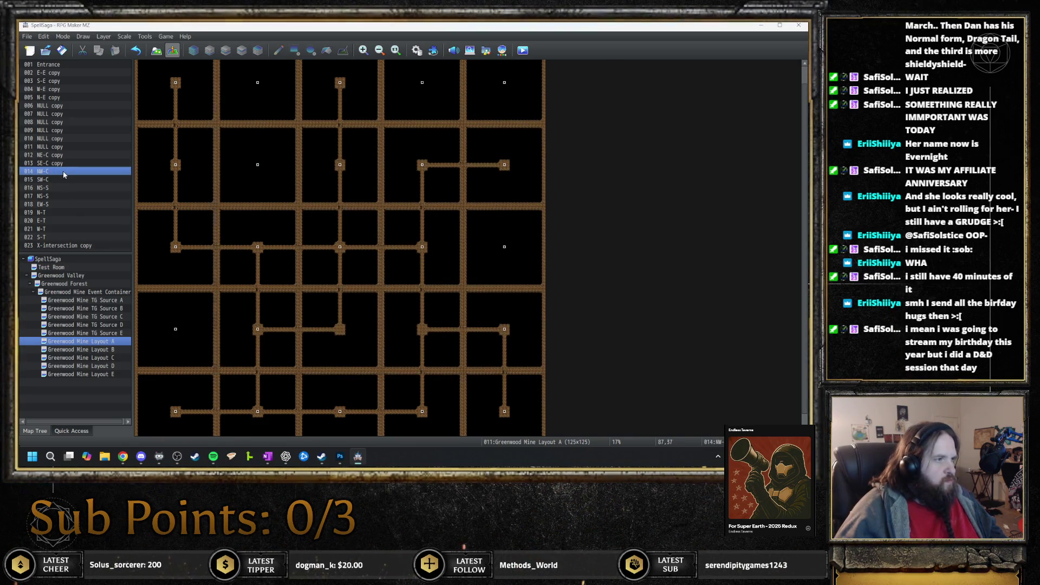
double_click(62, 171)
key(End)
text(copy)
key(Return)
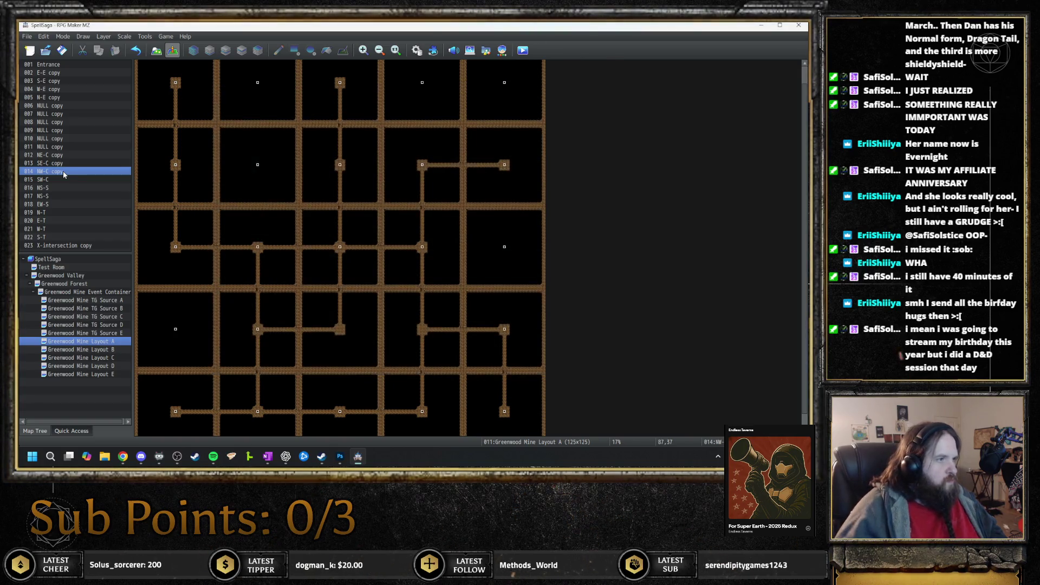
double_click(53, 179)
key(End)
text(copy)
key(Return)
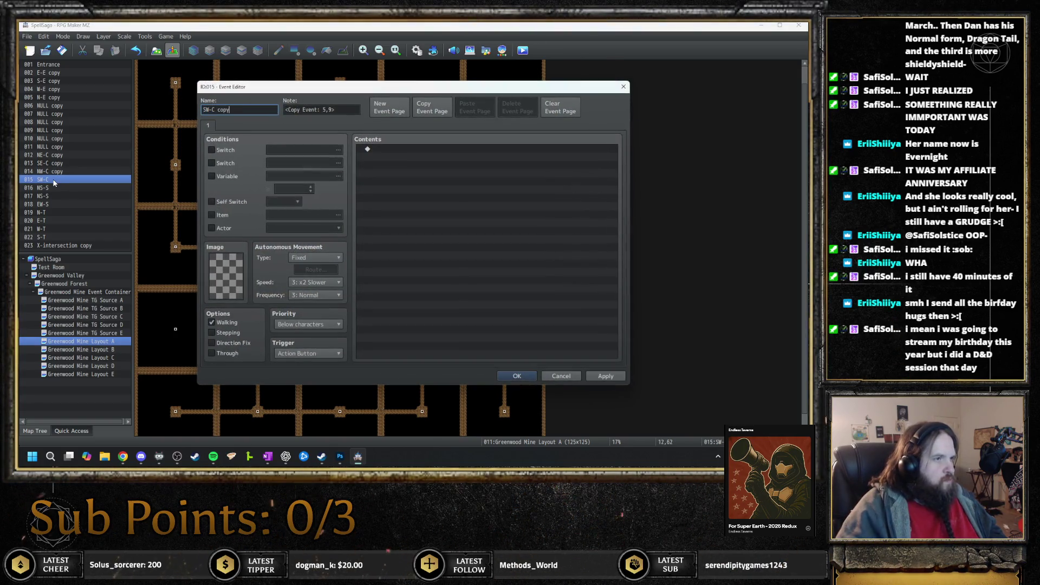
click(78, 188)
double_click(78, 188)
key(End)
text(copy)
key(Return)
- Give event 017, EW-S and N-T a 'copy' name suffix
double_click(58, 195)
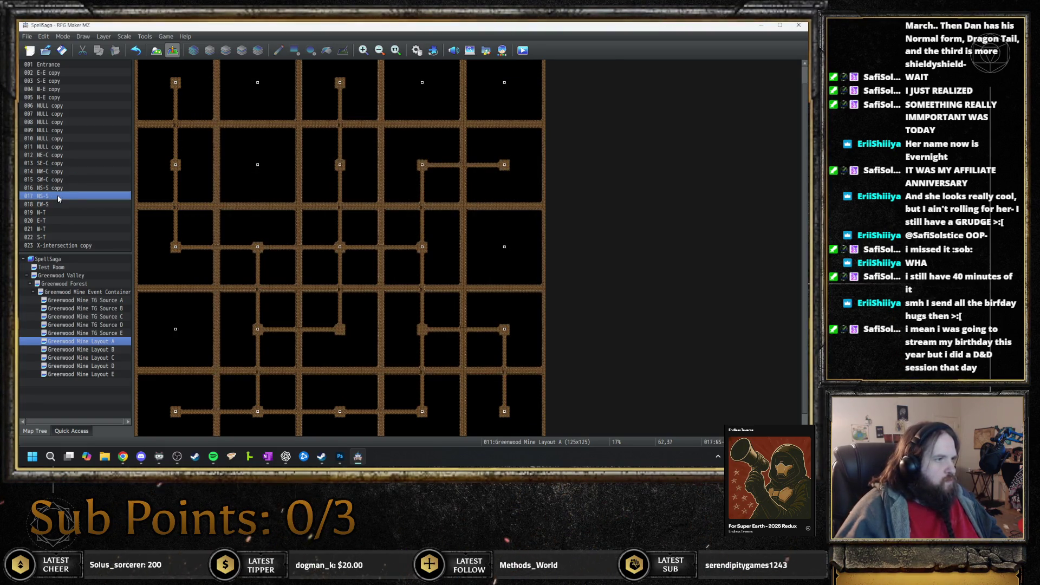
key(End)
text(copy)
key(Return)
double_click(63, 204)
key(Return)
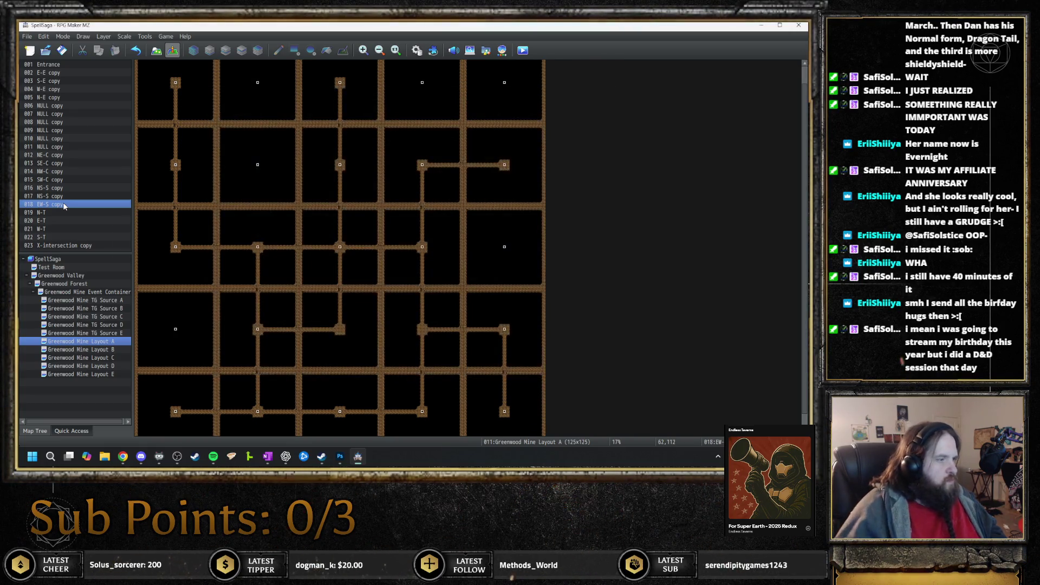
double_click(68, 213)
text(copy)
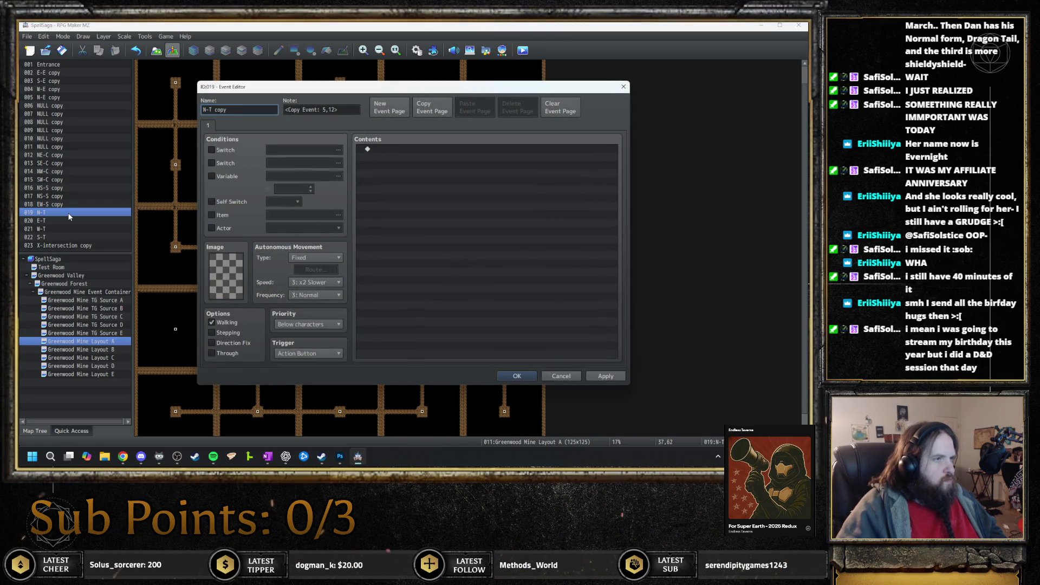
key(Return)
- Rename the E-T, W-T and S-T events with a 'copy' suffix
double_click(59, 221)
key(End)
text(copy)
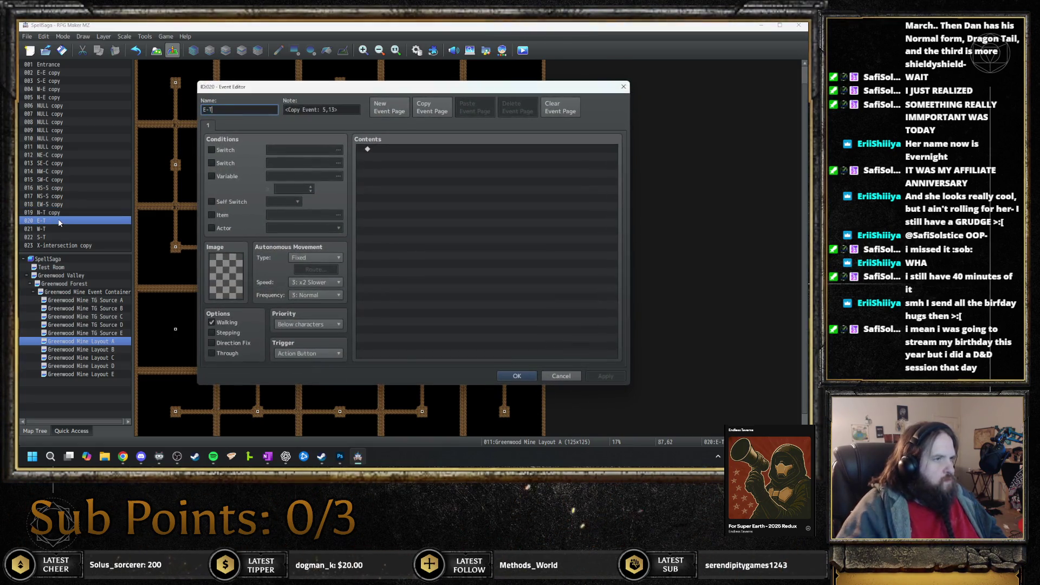
key(Return)
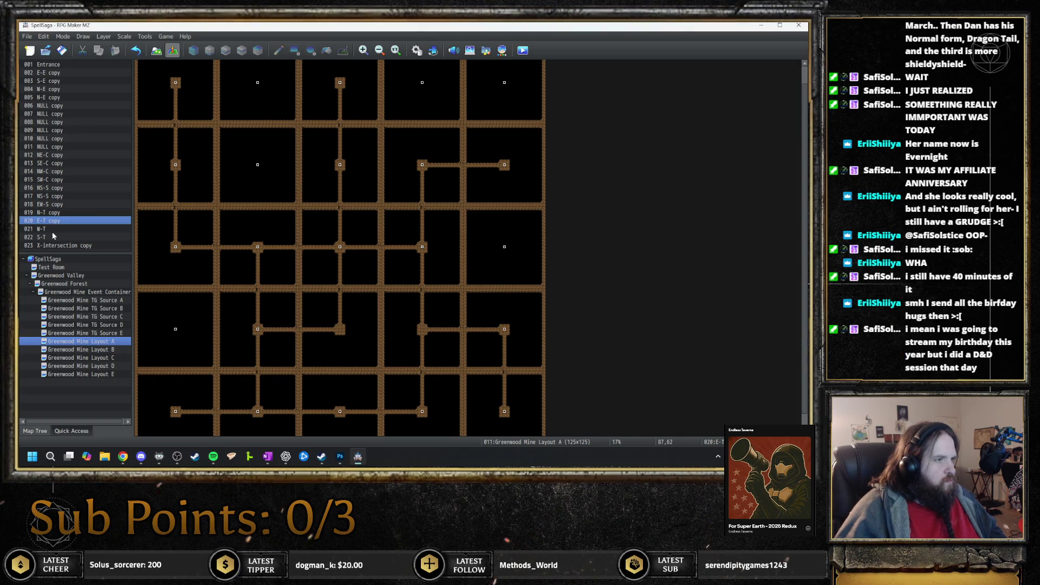
double_click(53, 229)
key(Return)
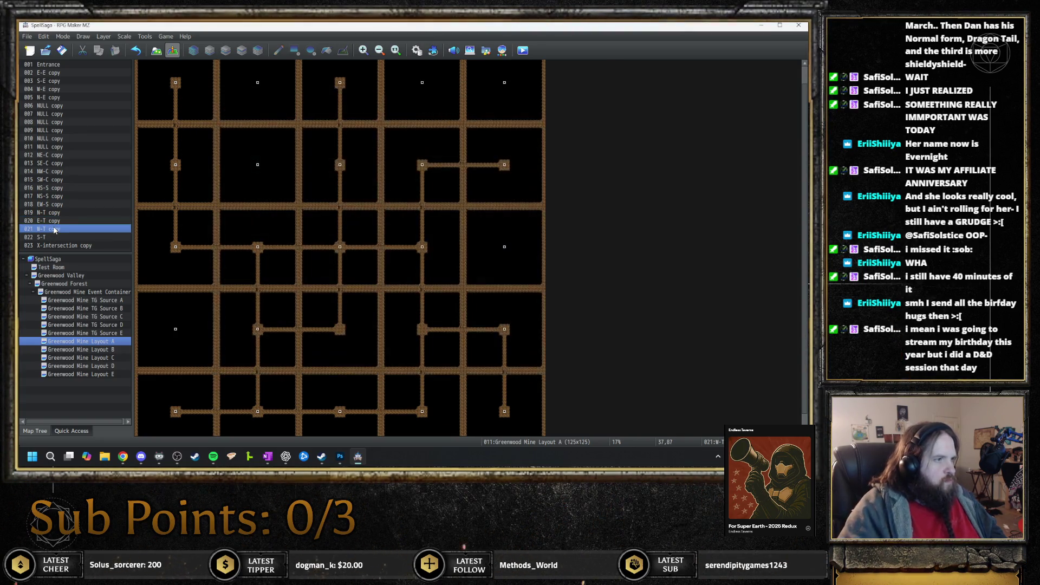
double_click(57, 237)
key(End)
text(copy)
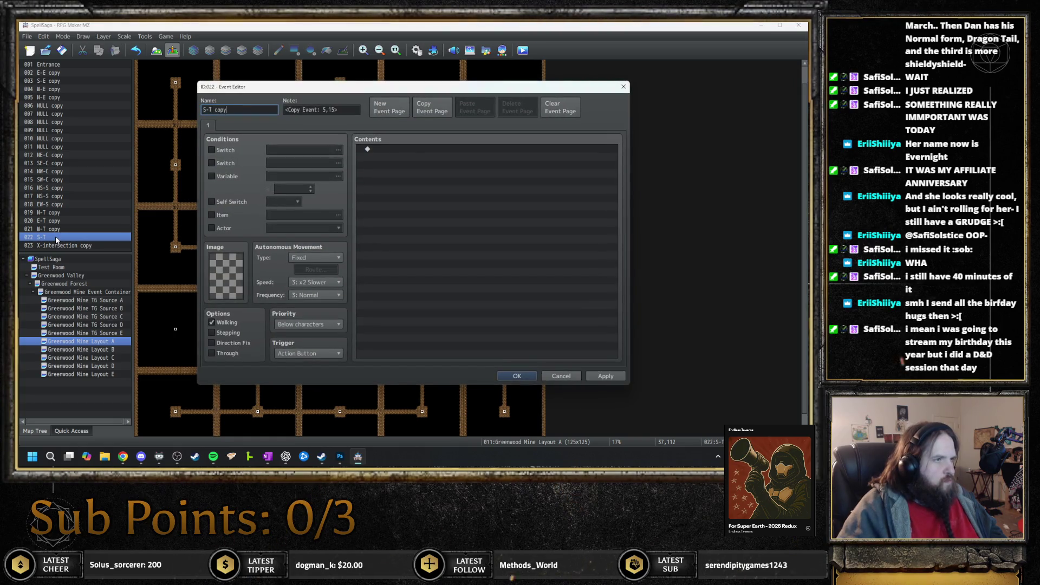
key(Return)
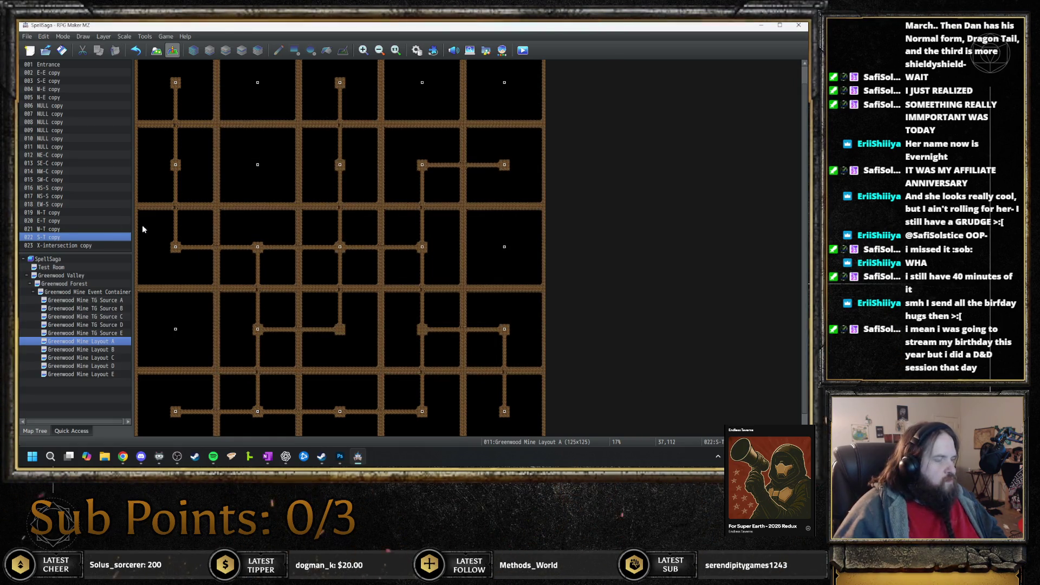
- Shorten the 'X-intersection copy' event's name to 'X copy'
double_click(67, 245)
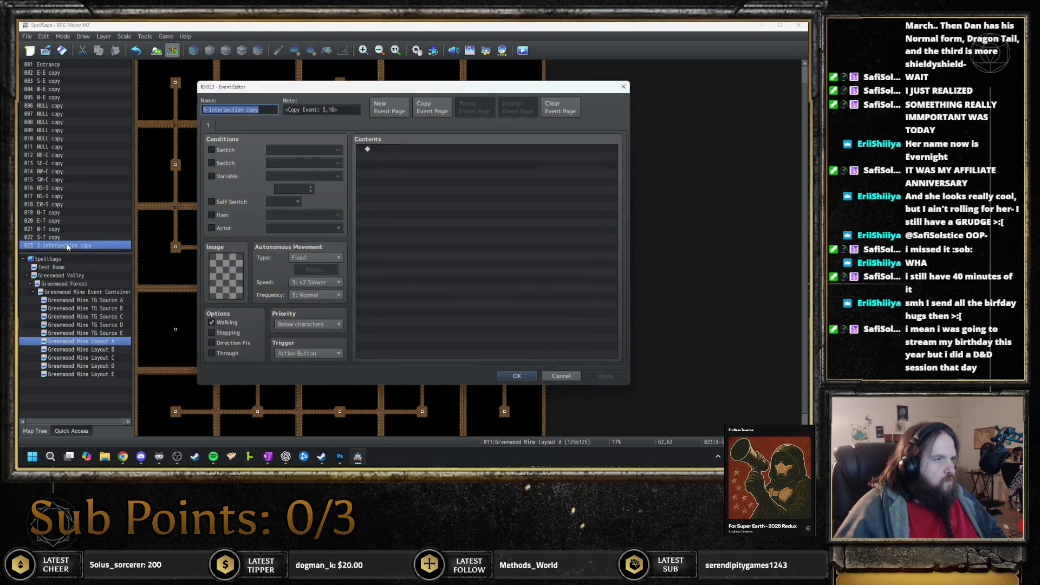
key(End)
key(Left)
key(Left)
key(Left)
key(BackSpace)
key(Delete)
key(Delete)
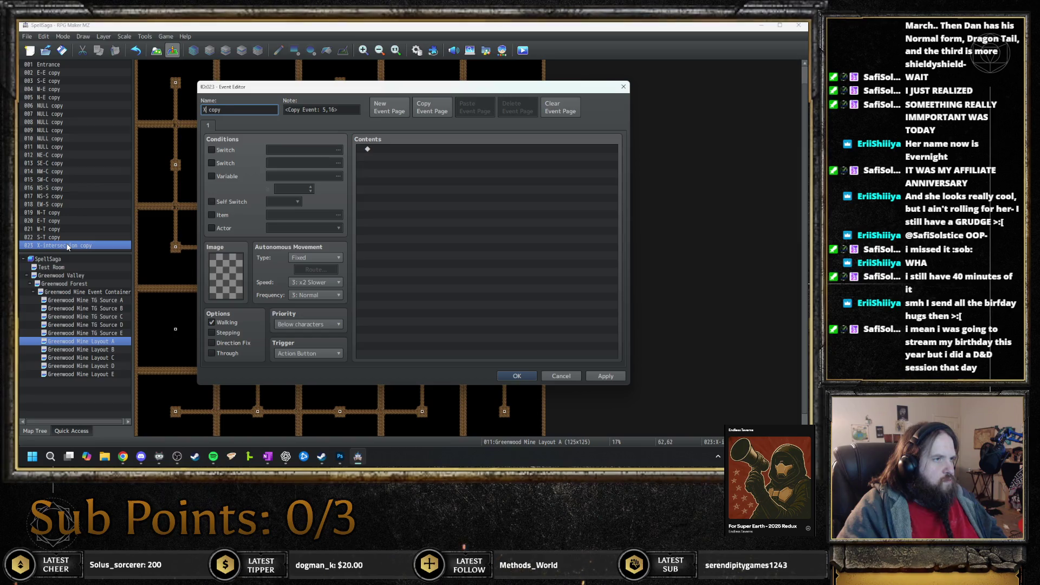
key(Return)
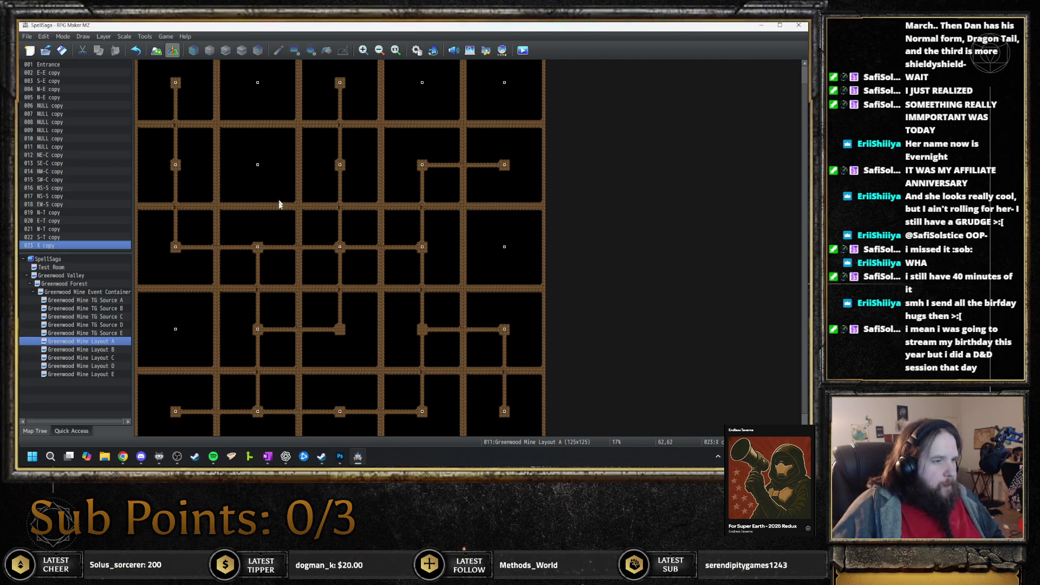
right_click(258, 330)
- Paste a W-T copy at one corridor junction and an SE-C copy at another
click(423, 330)
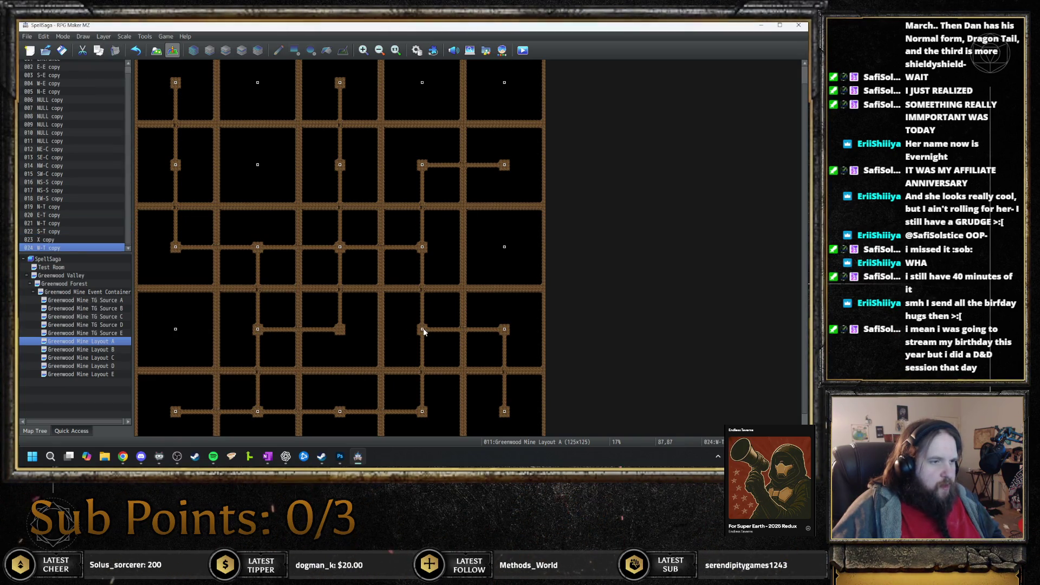
click(422, 413)
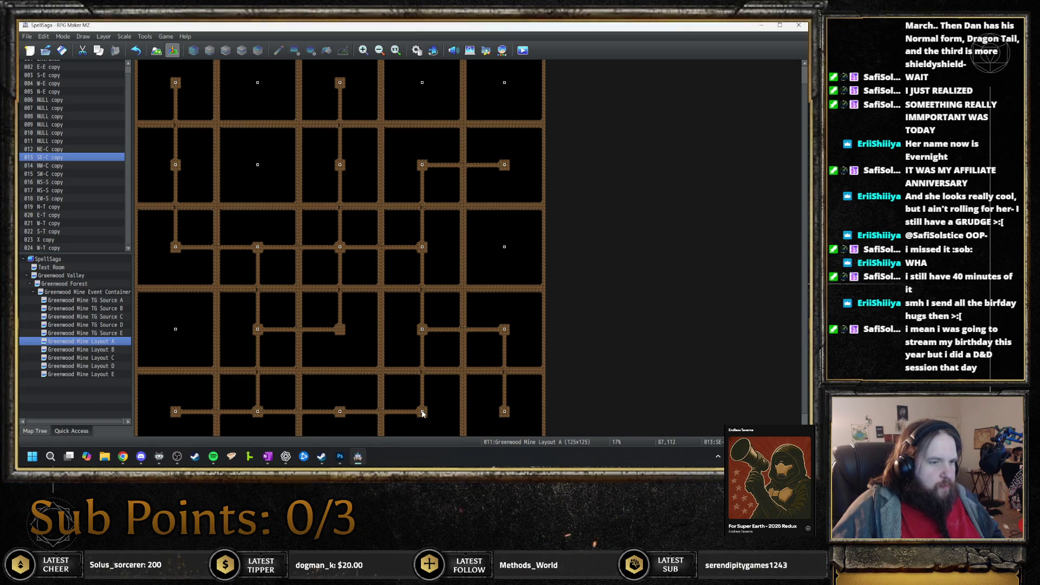
click(340, 330)
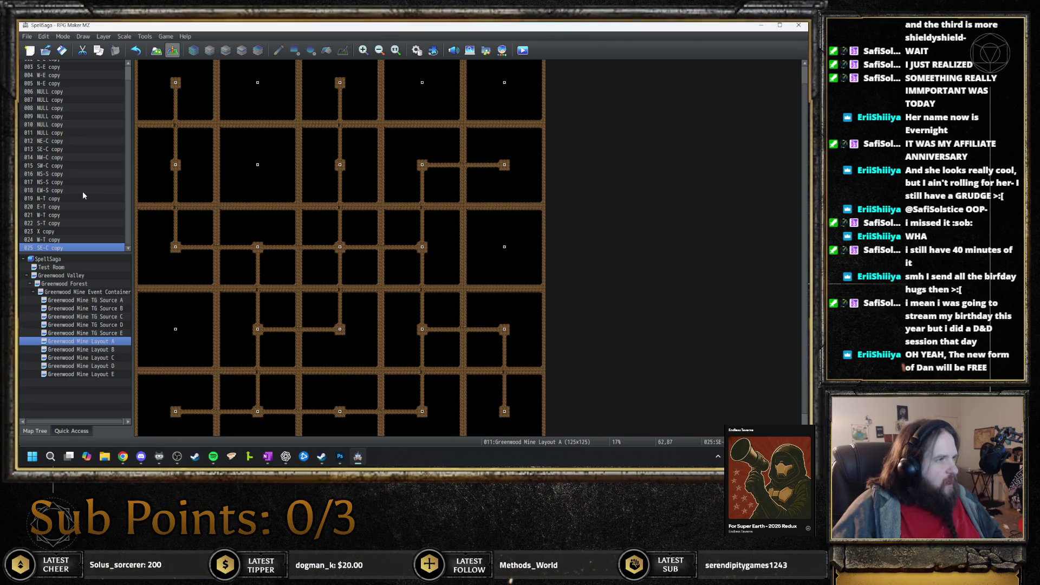
scroll(82, 190, up, 1)
scroll(81, 189, down, 1)
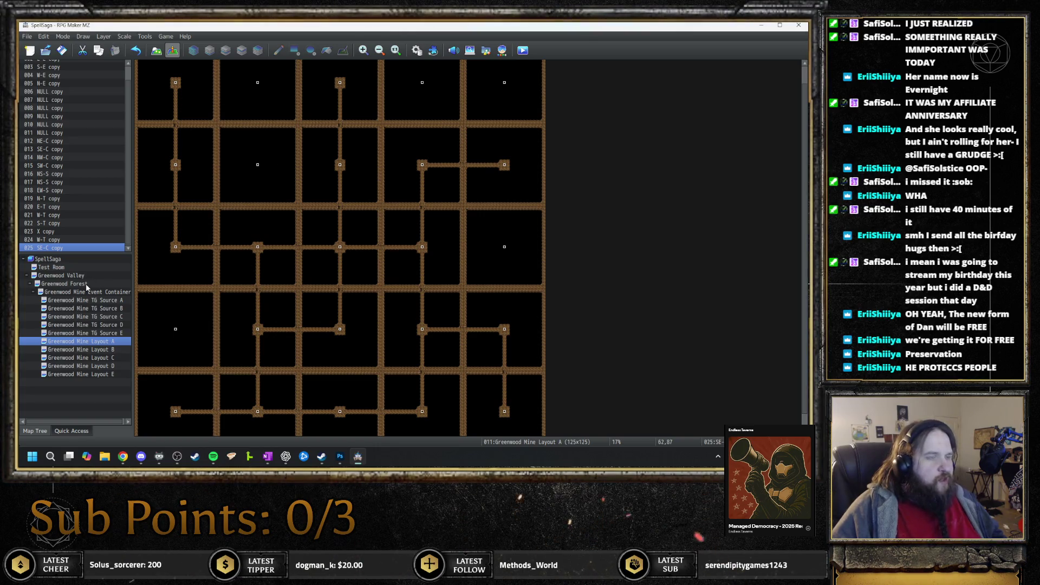
- On Greenwood Forest, open RandomMapGo and call up Event Commands at its plugin command
click(64, 284)
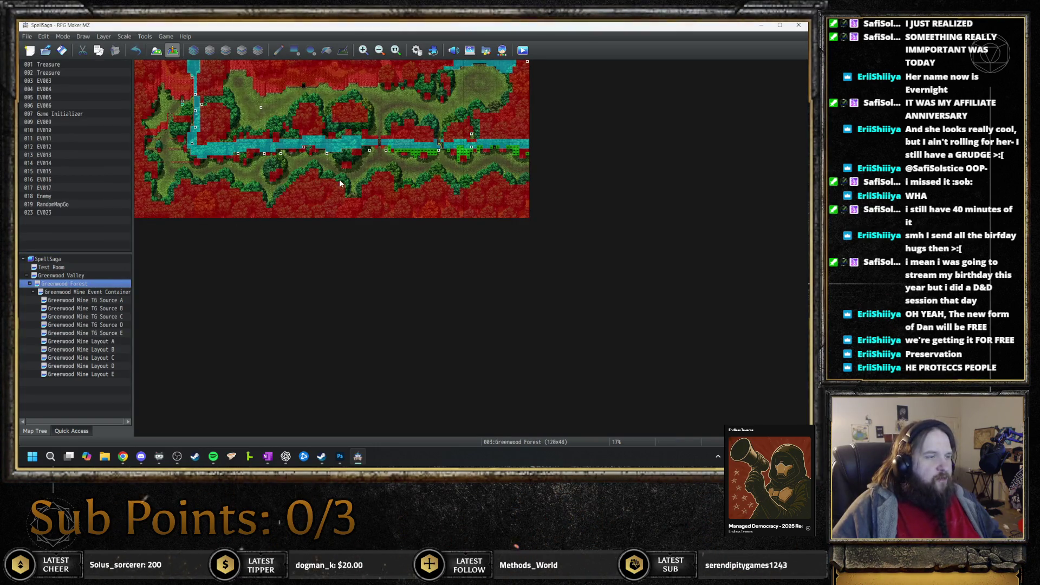
scroll(217, 145, up, 4)
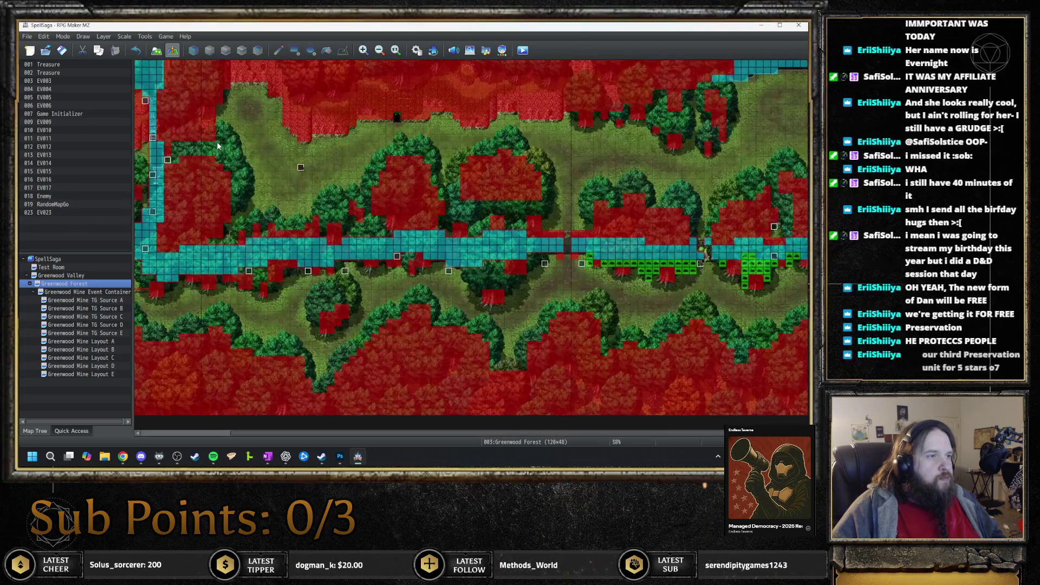
scroll(222, 152, left, 2)
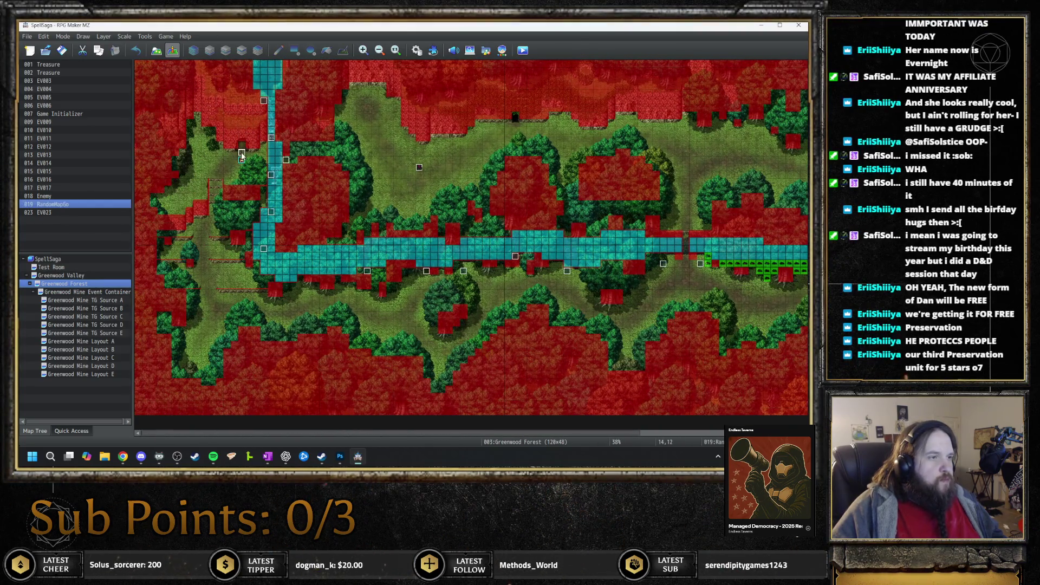
double_click(242, 154)
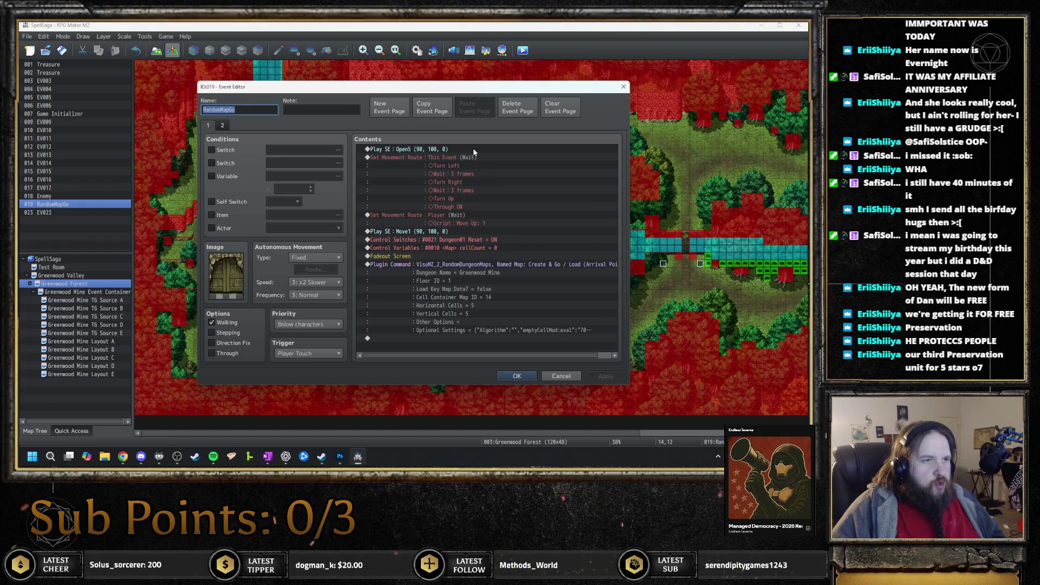
click(494, 269)
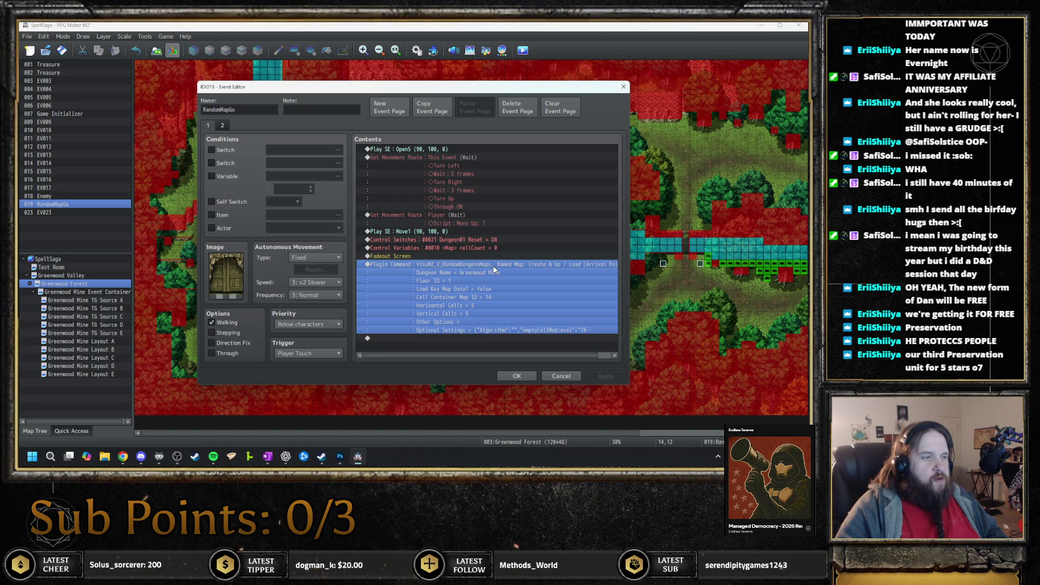
key(Insert)
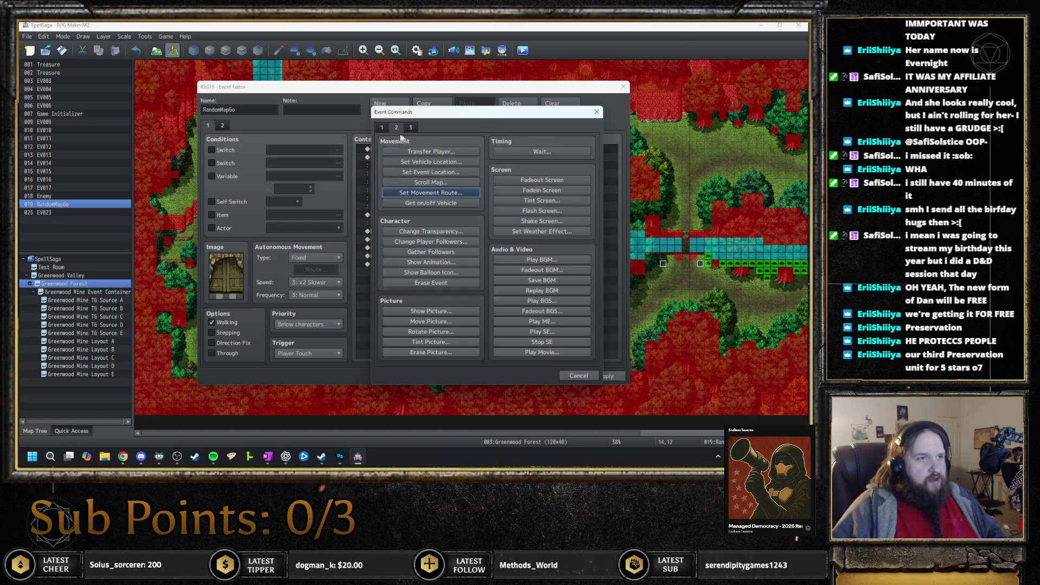
- Add a Transfer Player to Greenwood Mine Layout A (62,12) facing Down and save RandomMapGo
click(381, 128)
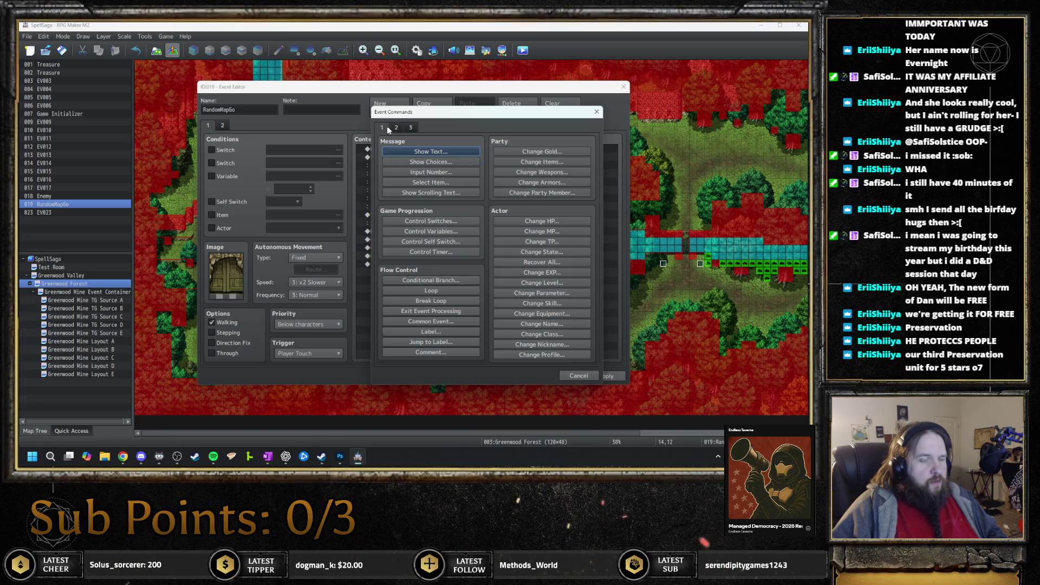
click(396, 129)
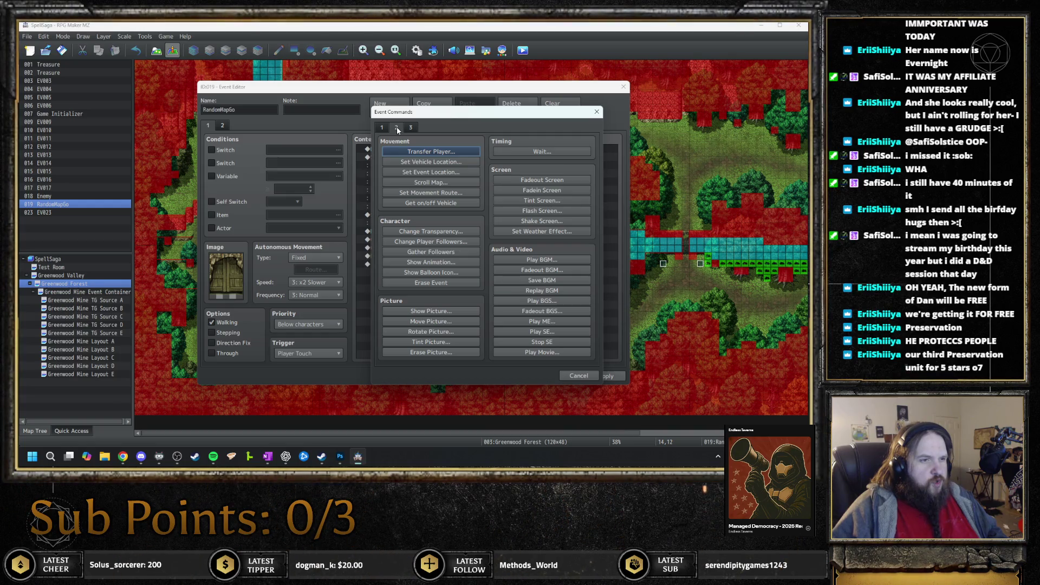
click(419, 153)
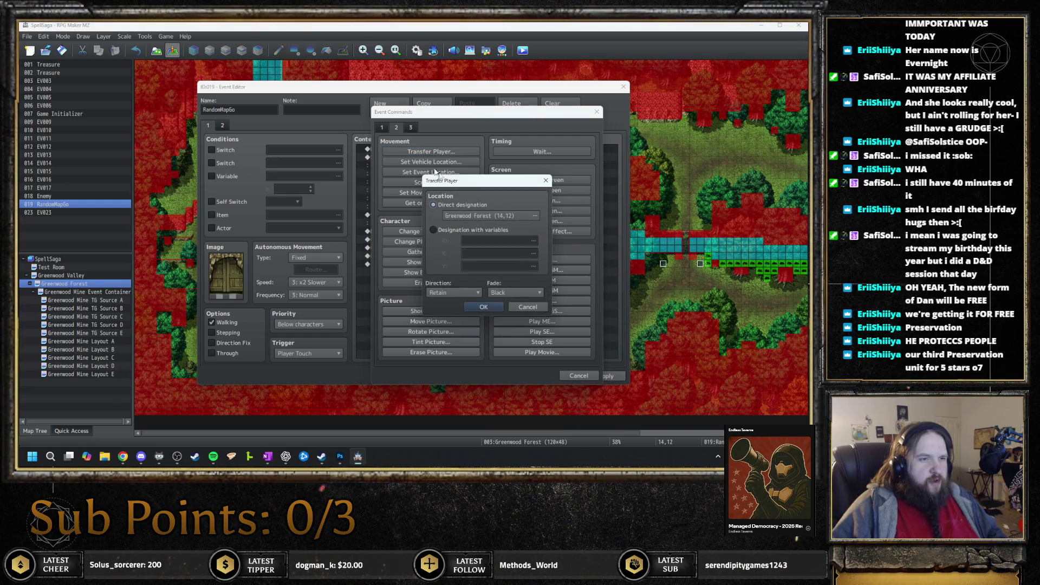
click(489, 217)
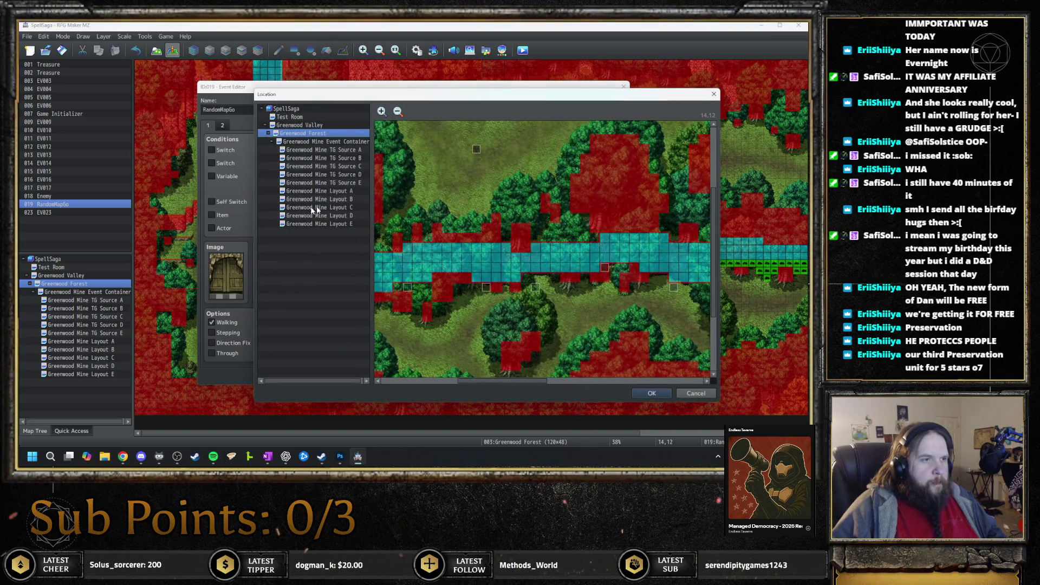
click(342, 190)
scroll(549, 282, up, 10)
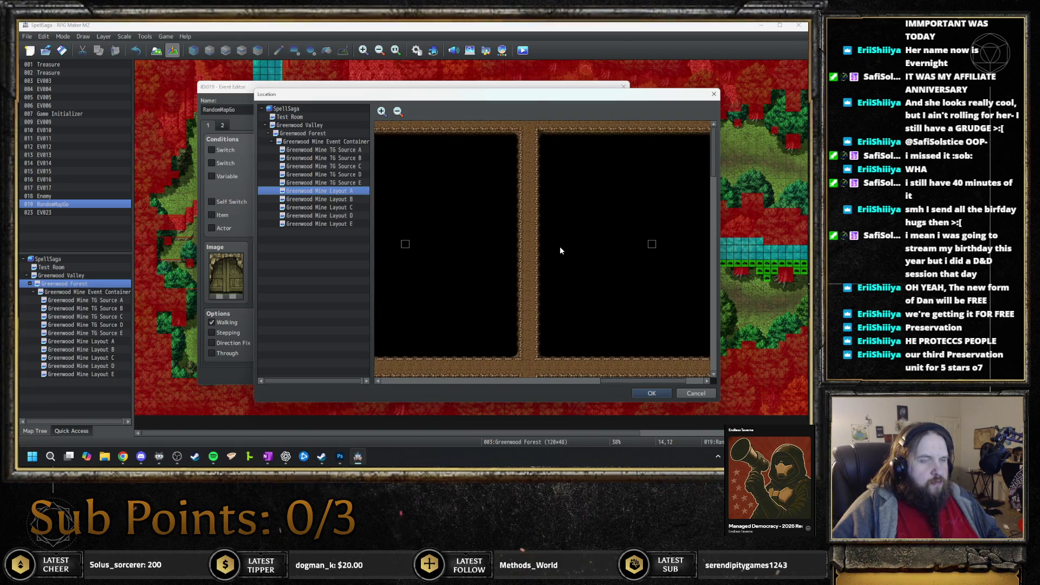
mouse_move(561, 246)
mouse_down()
mouse_move(458, 233)
mouse_move(533, 247)
mouse_up()
click(524, 238)
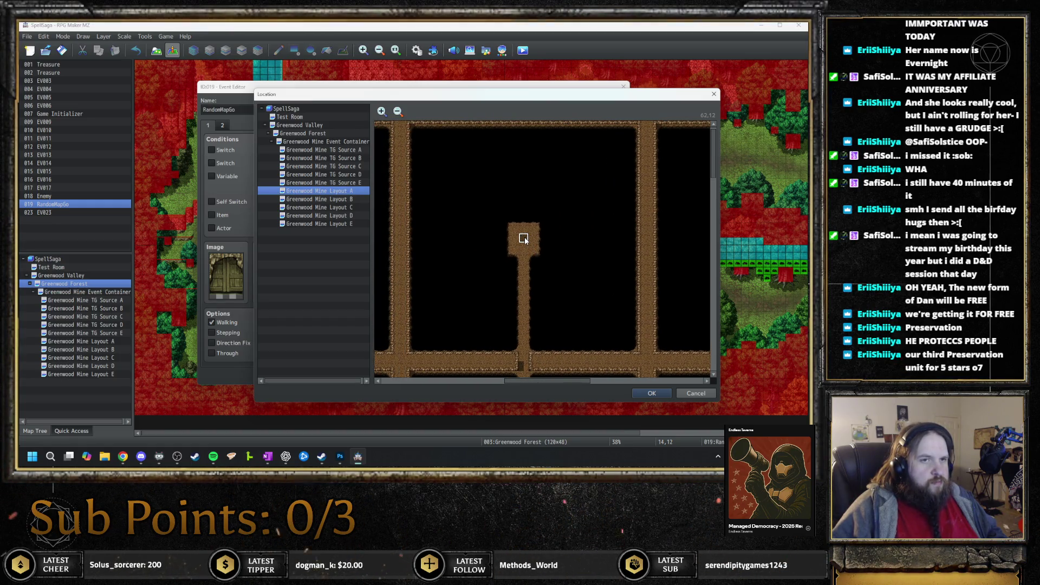
click(648, 395)
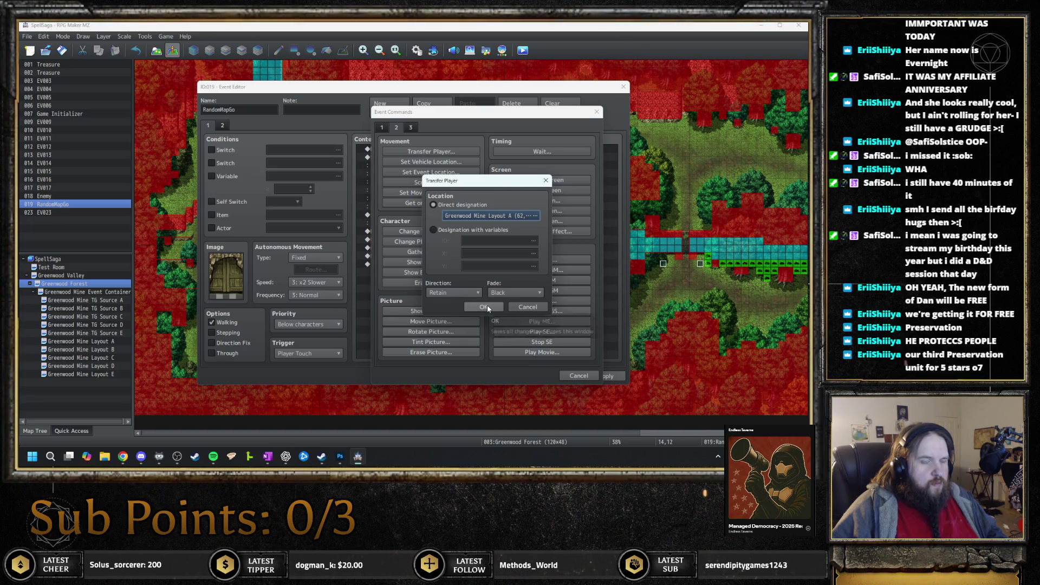
click(458, 292)
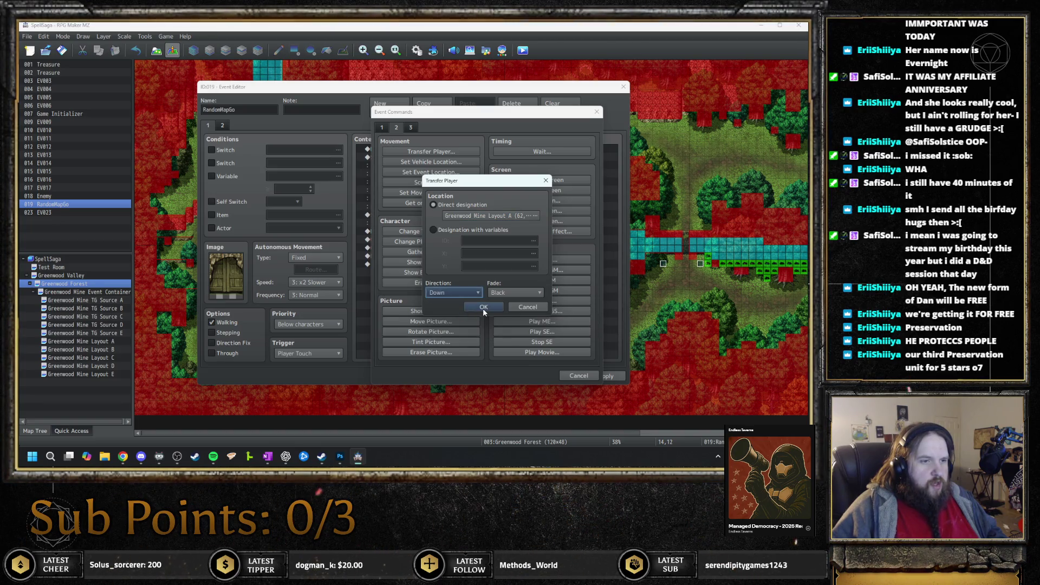
click(482, 307)
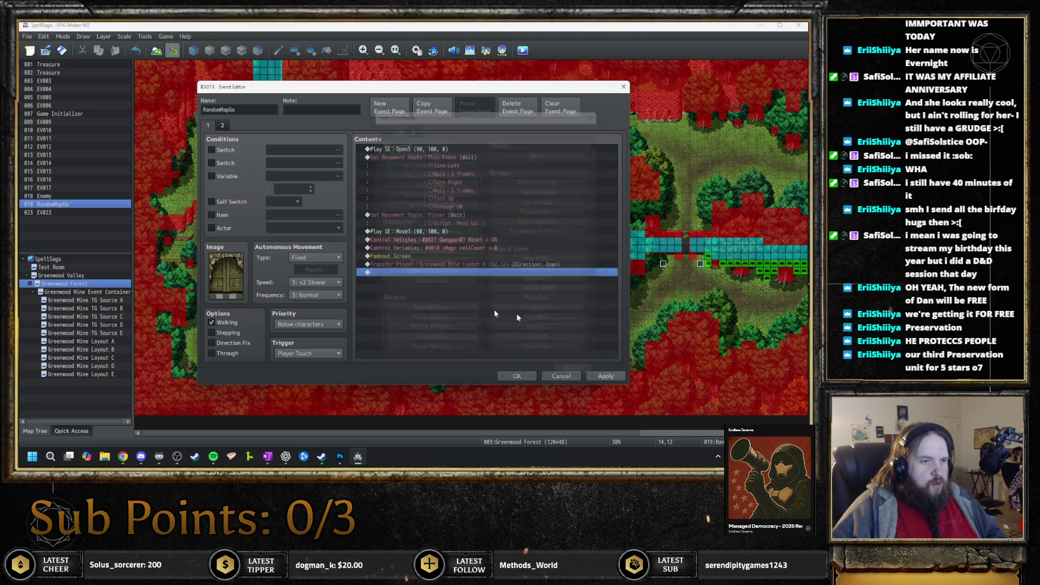
click(517, 375)
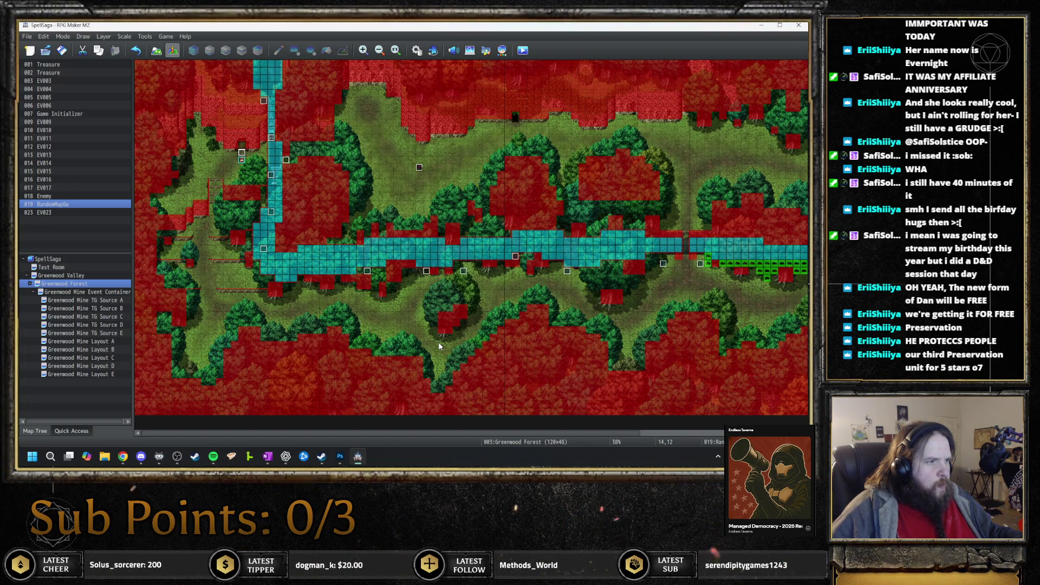
- Select the Greenwood Mine Event Container map in the map tree
key(Down)
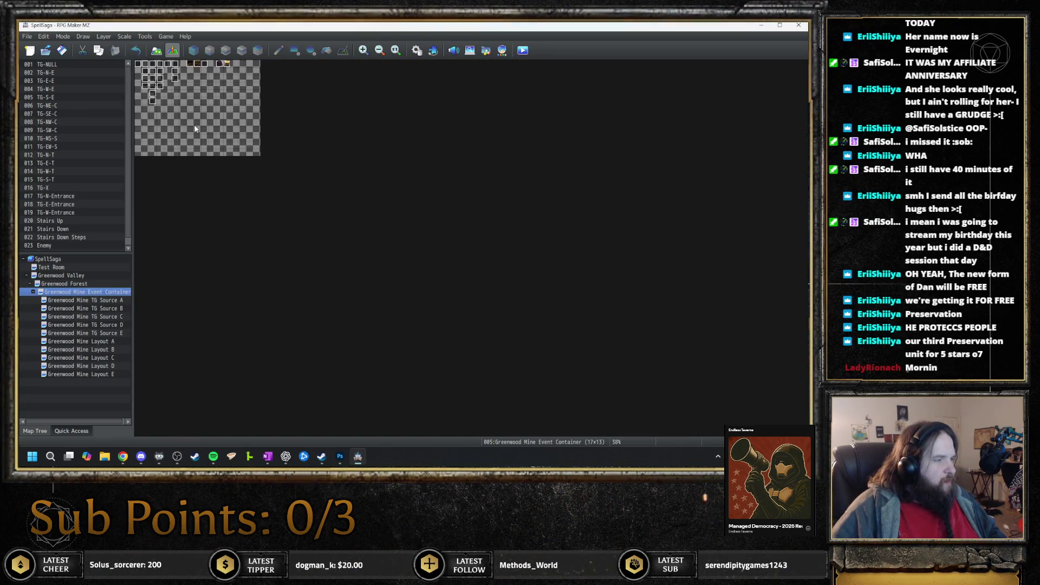
- Open the TG-N-E event and select all of its commands
scroll(195, 129, up, 4)
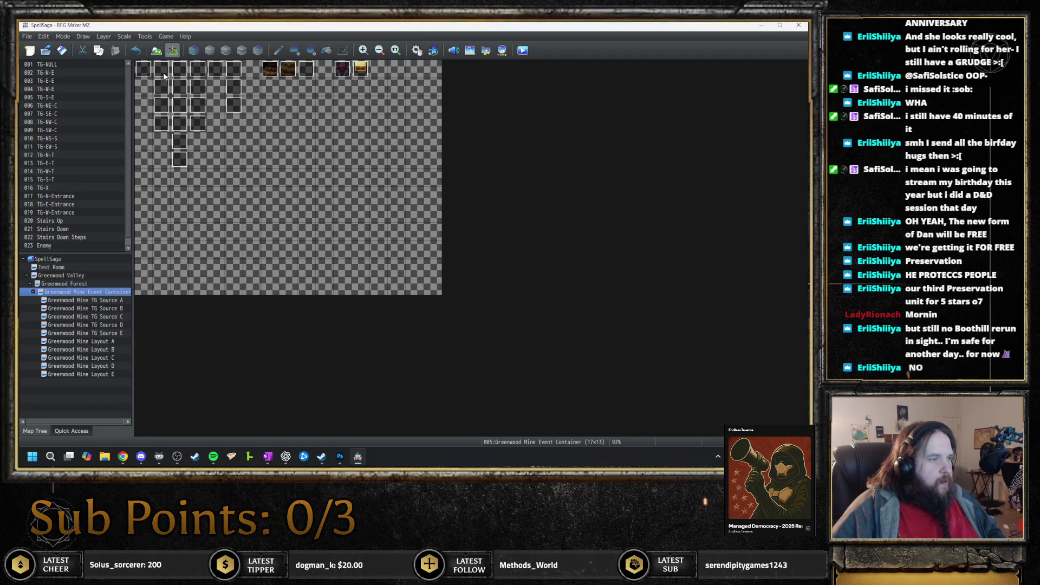
double_click(164, 76)
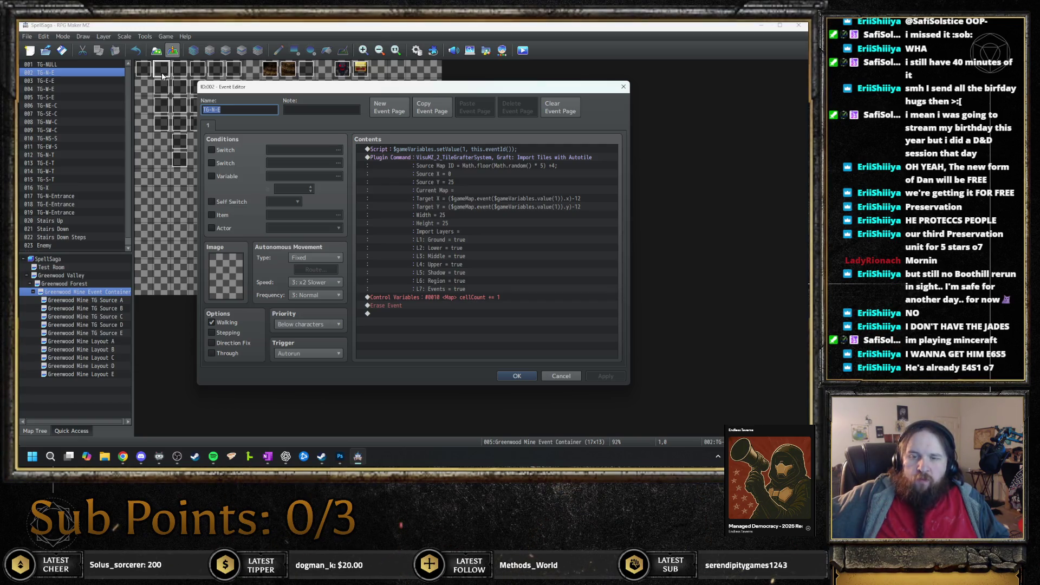
click(512, 239)
key(ctrl+a)
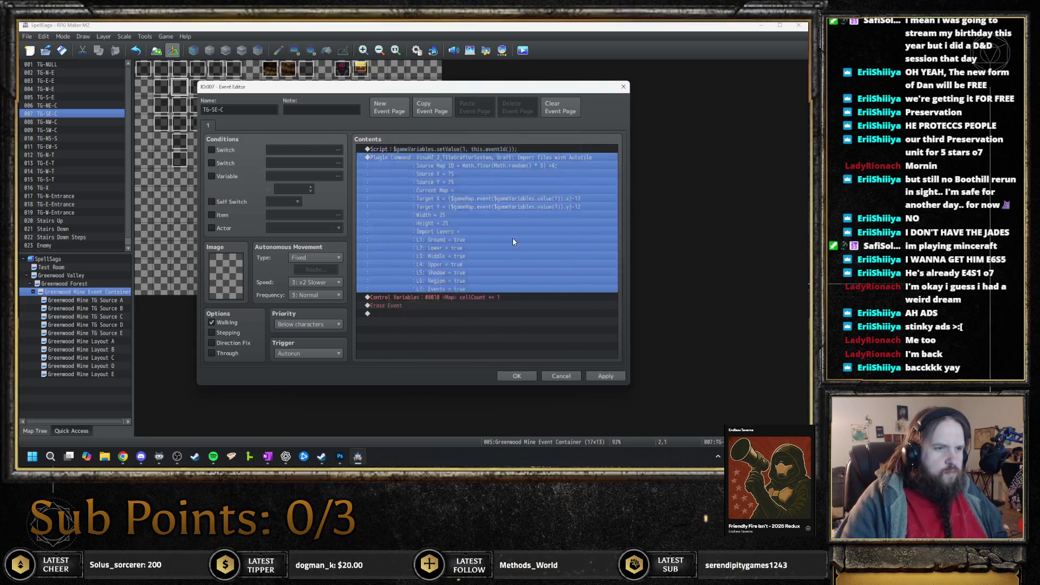
- Check the Source Map ID argument in the TG-NW-C and TG-SW-C events' TileGrafter commands
key(Escape)
click(183, 108)
double_click(183, 108)
double_click(539, 241)
click(539, 238)
key(Escape)
key(ctrl+a)
key(Escape)
click(180, 123)
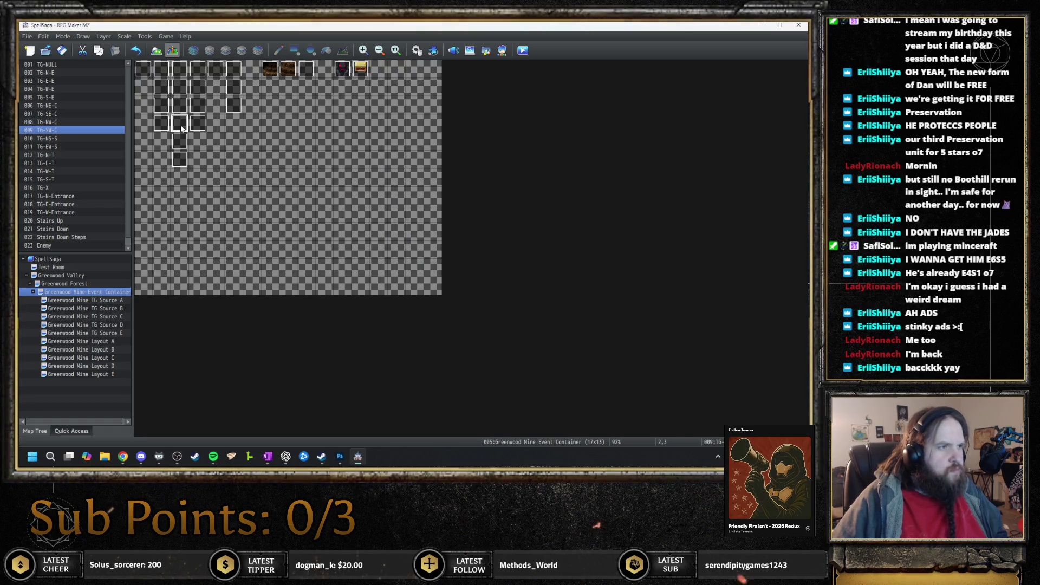
double_click(180, 123)
double_click(533, 237)
click(533, 237)
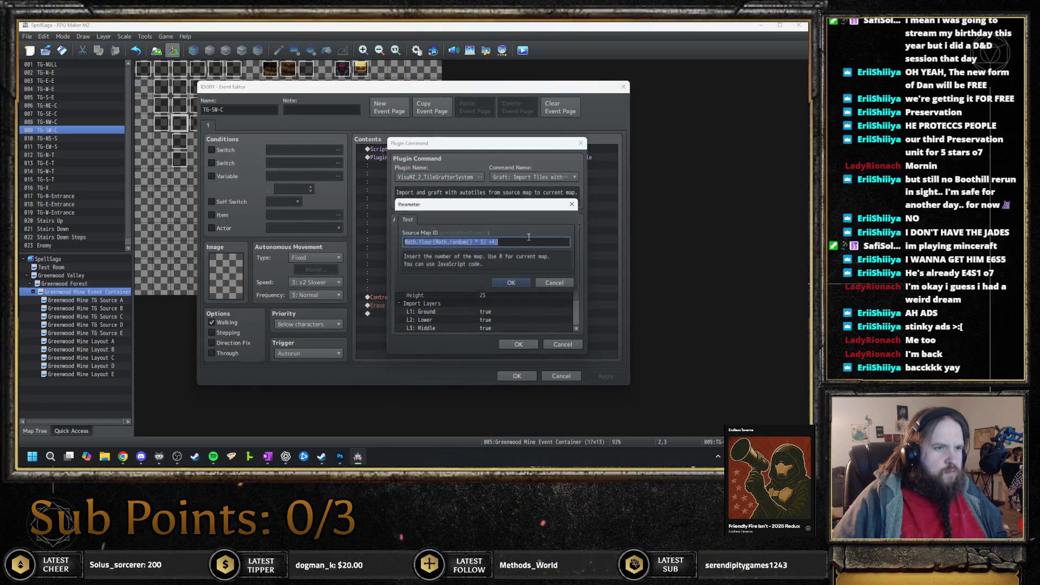
key(Escape)
key(ctrl+a)
key(Escape)
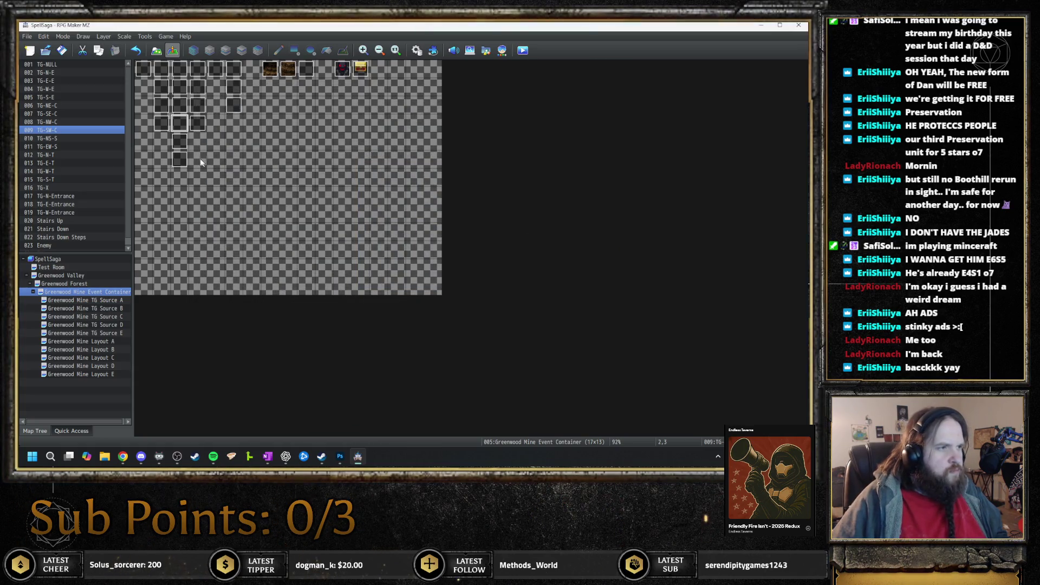
- Edit the Source Map ID in the TG-NS-S and TG-EW-S events' TileGrafter commands
click(179, 141)
double_click(179, 140)
double_click(515, 157)
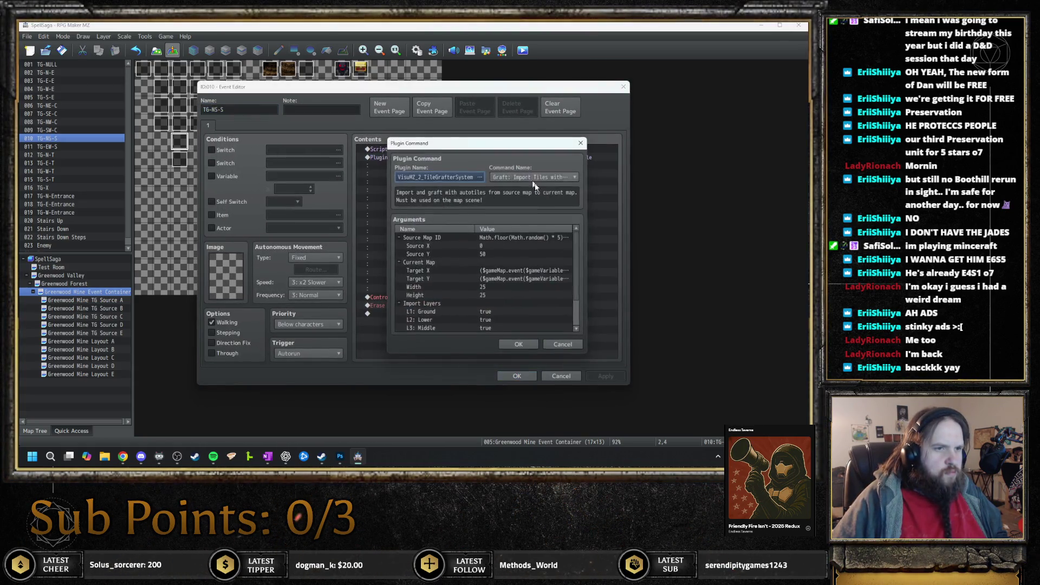
double_click(520, 239)
key(Escape)
key(Escape)
key(Escape)
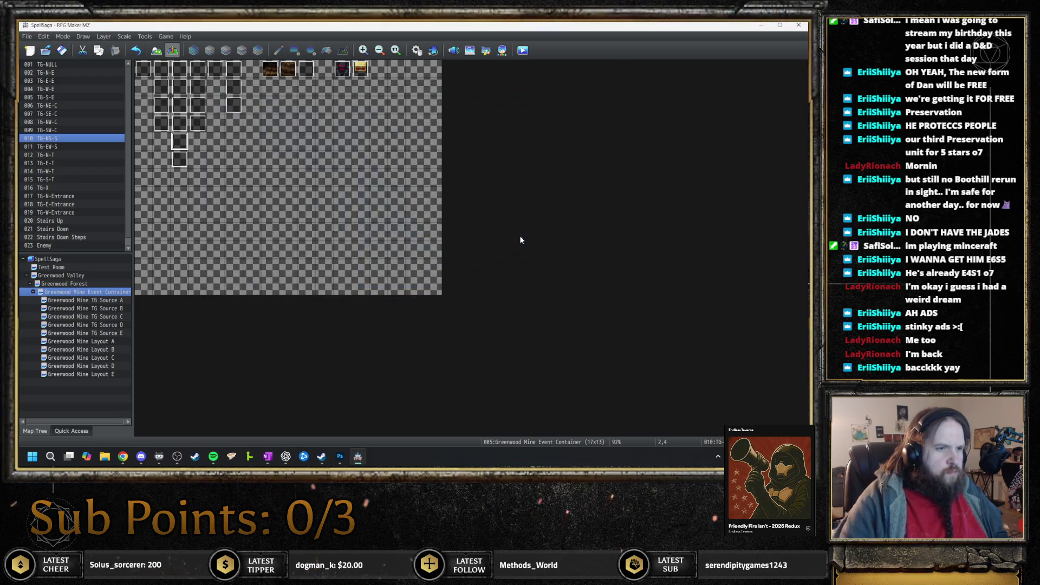
key(Down)
key(Return)
click(537, 158)
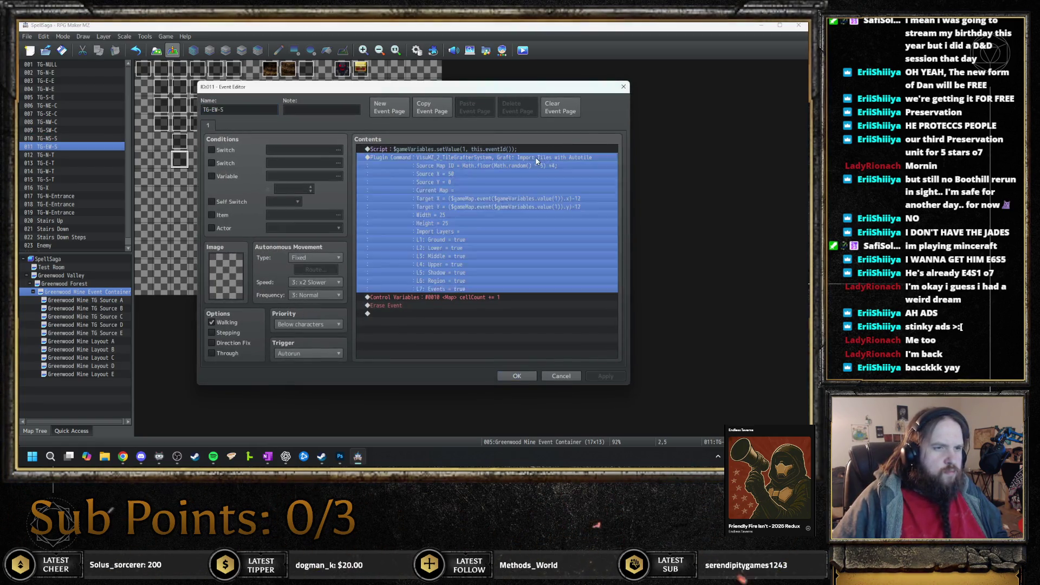
double_click(535, 157)
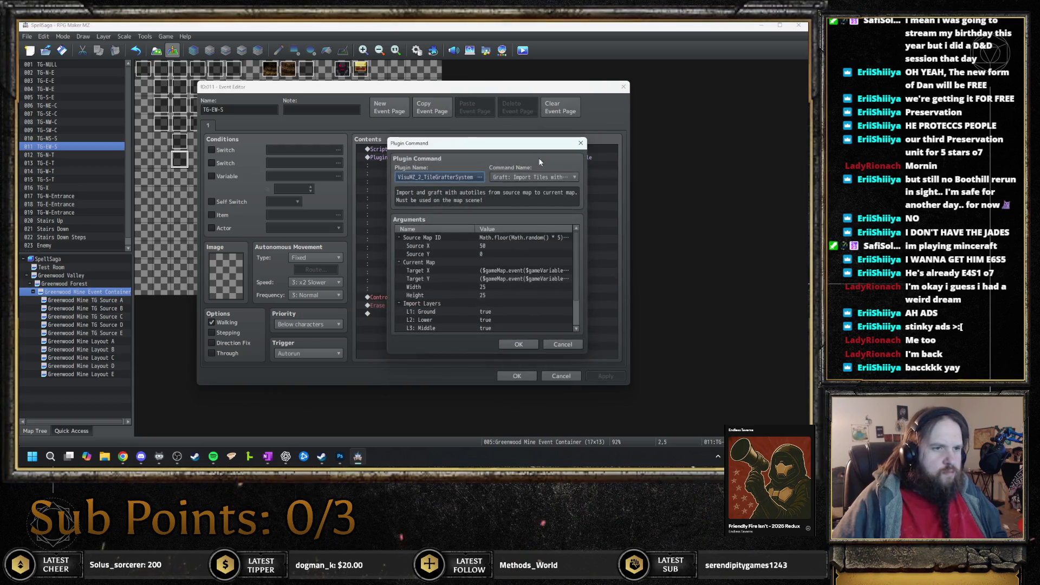
double_click(510, 238)
key(Escape)
key(Escape)
key(Escape)
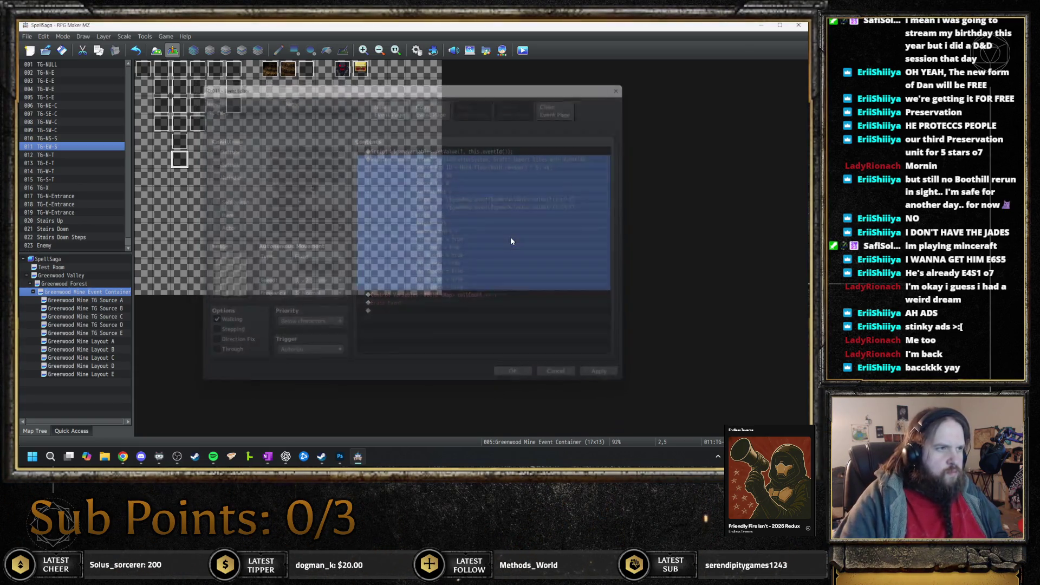
- Edit the Source Map ID in the TG-N-T and TG-E-T events' TileGrafter commands
key(Down)
key(Return)
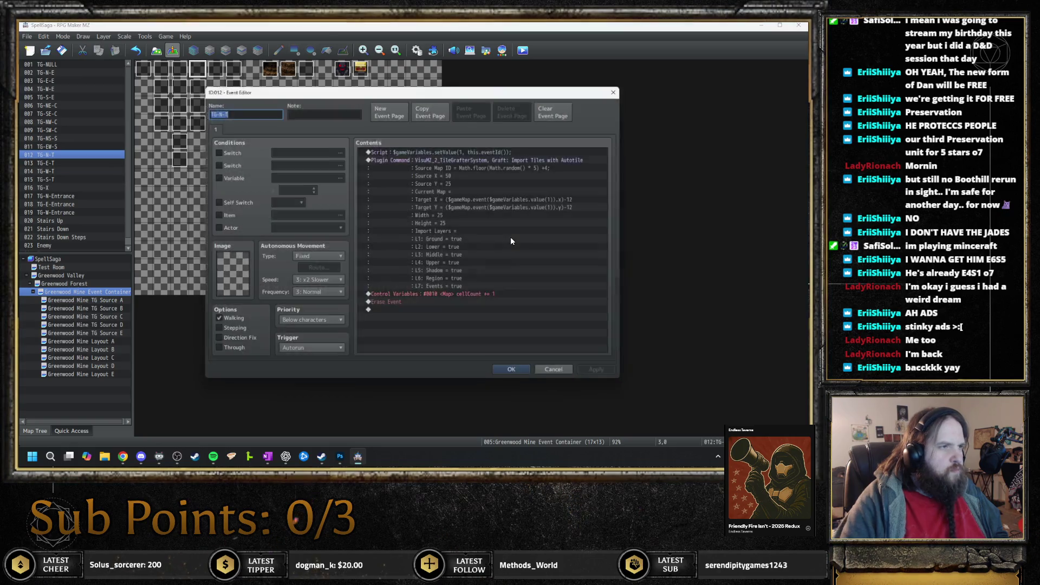
double_click(512, 156)
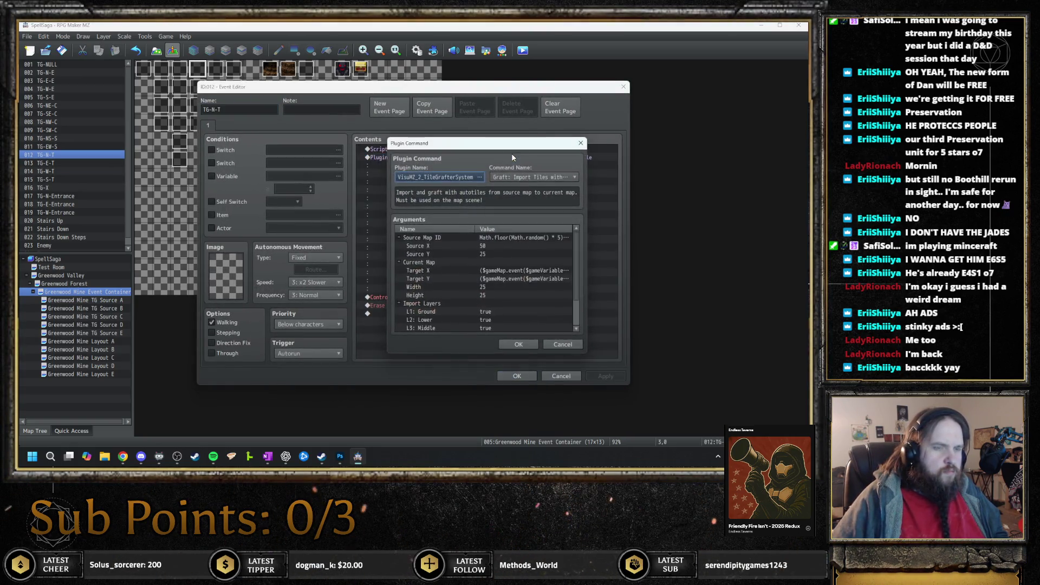
double_click(508, 237)
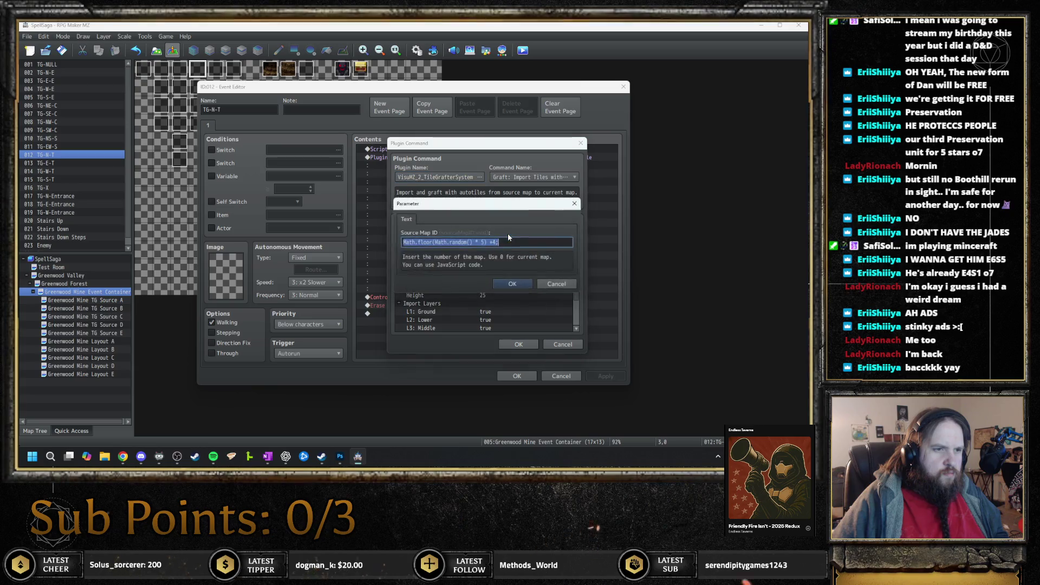
key(Escape)
key(Escape)
key(Escape)
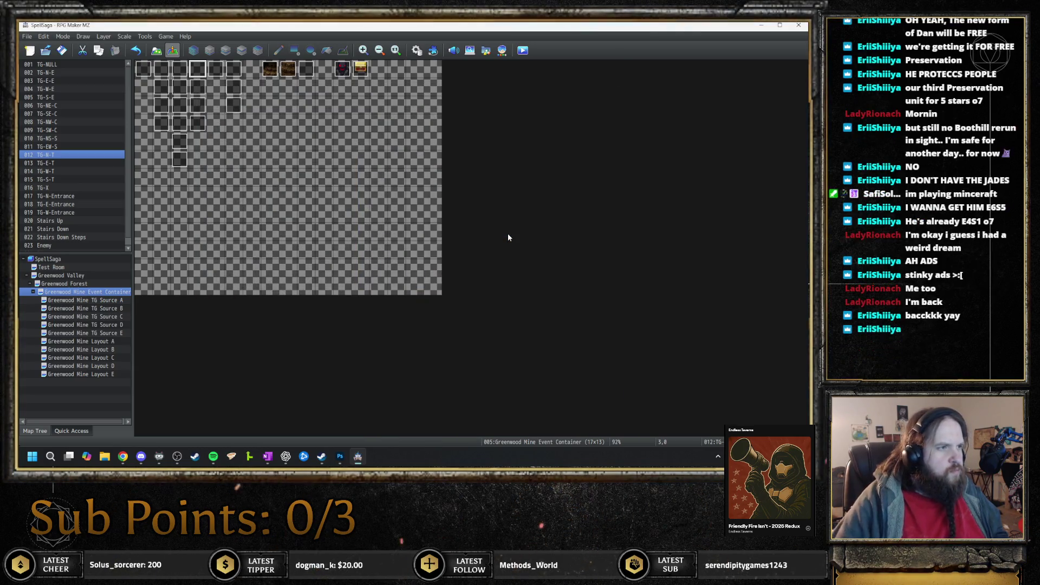
key(Down)
key(Return)
double_click(515, 157)
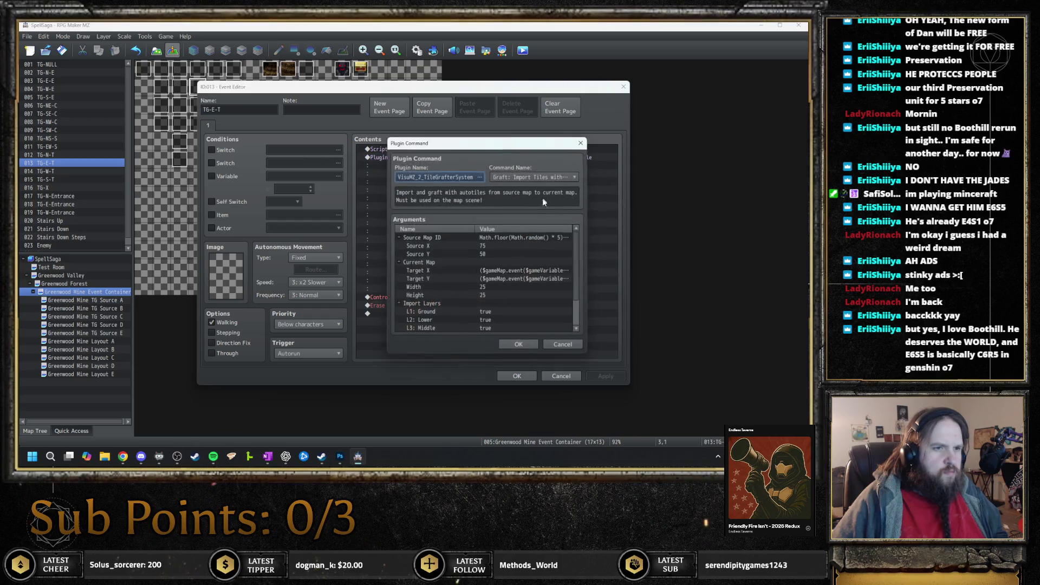
double_click(519, 238)
key(Escape)
key(Escape)
key(Escape)
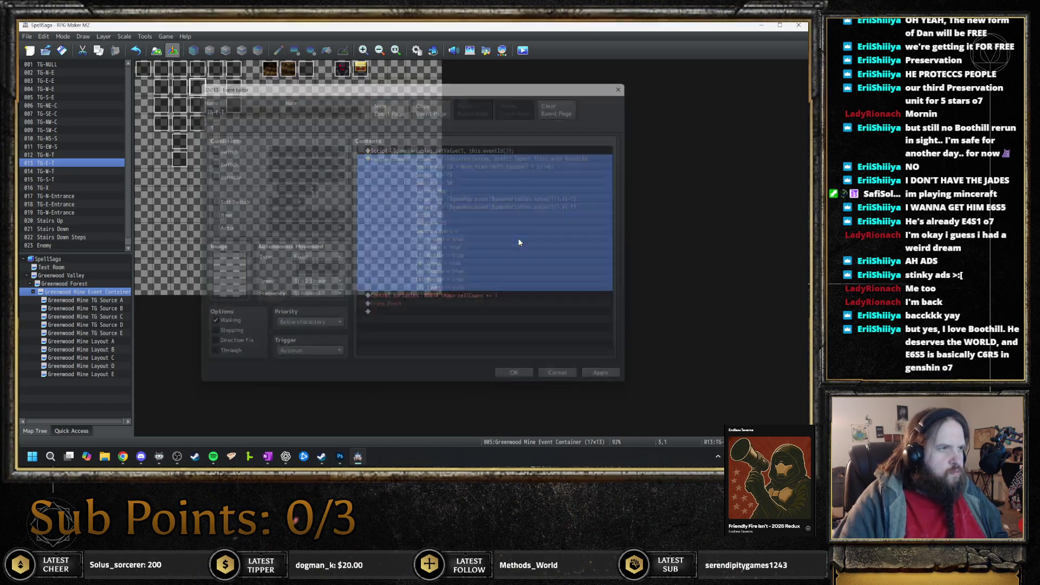
- Edit the Source Map ID in the TG-W-T and TG-S-T events' TileGrafter commands
key(Down)
key(Return)
click(494, 158)
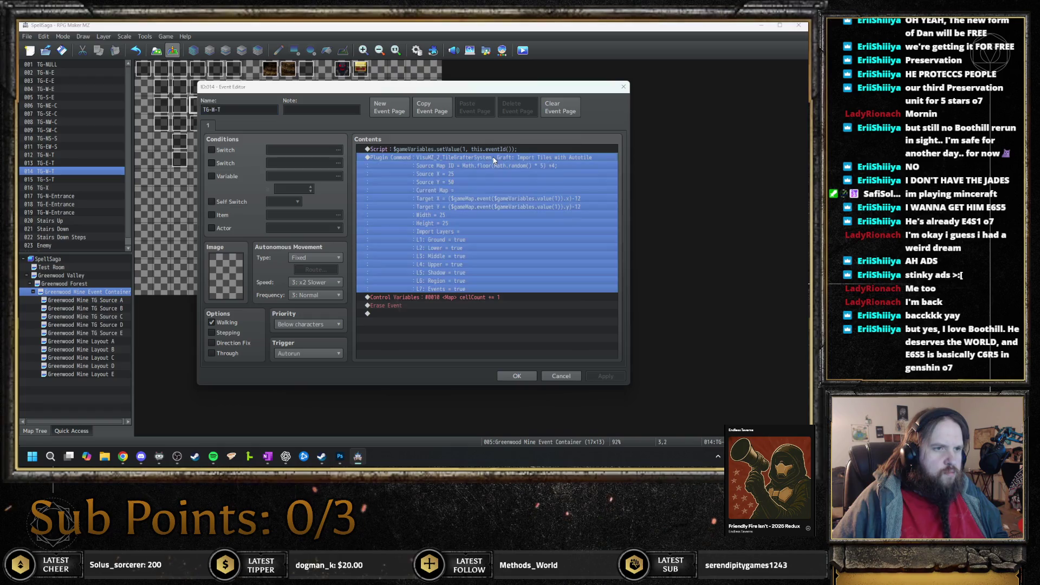
double_click(494, 158)
double_click(537, 238)
key(Escape)
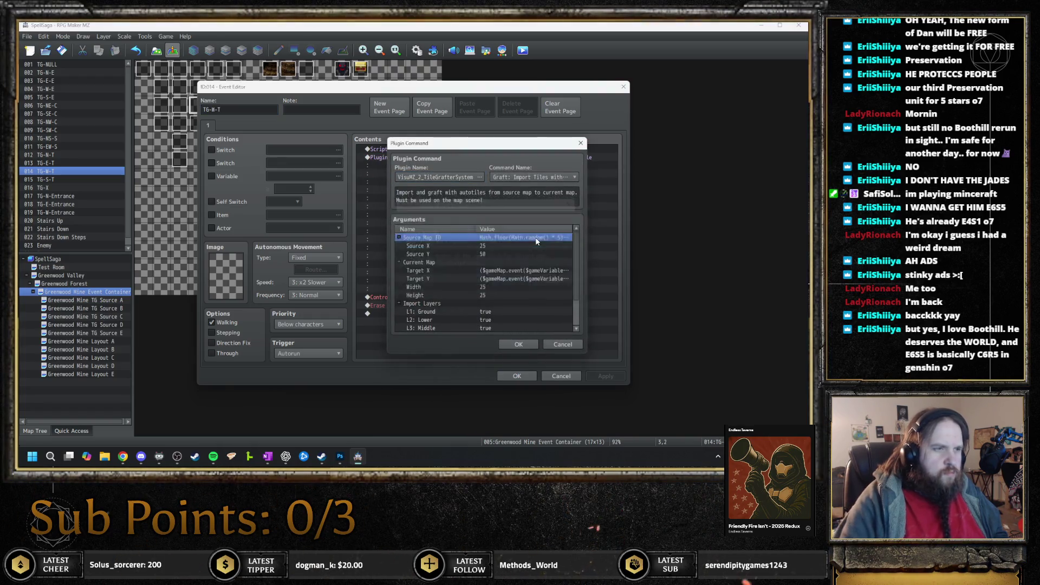
key(Escape)
key(Escape)
key(Down)
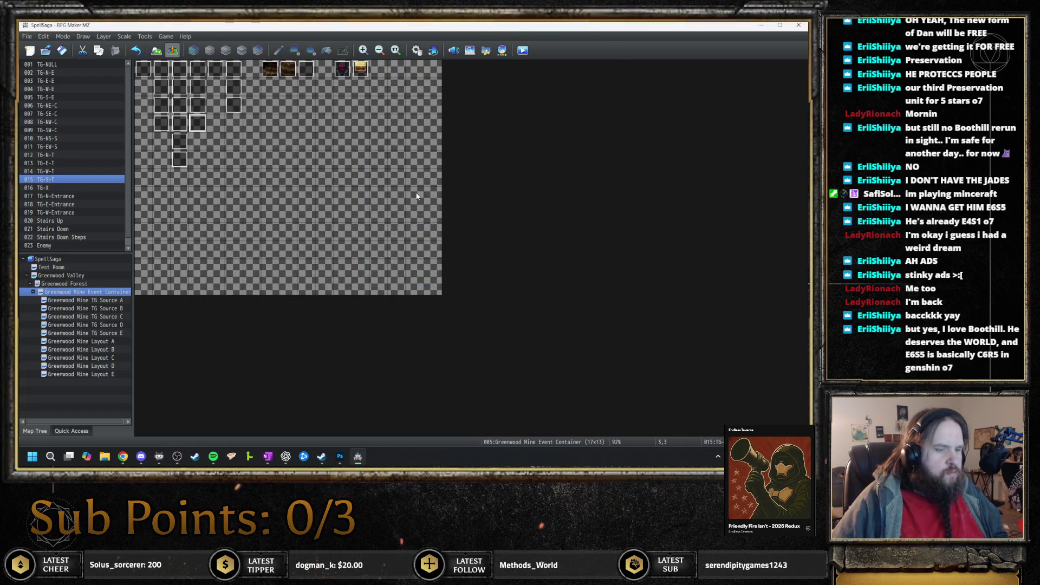
key(Return)
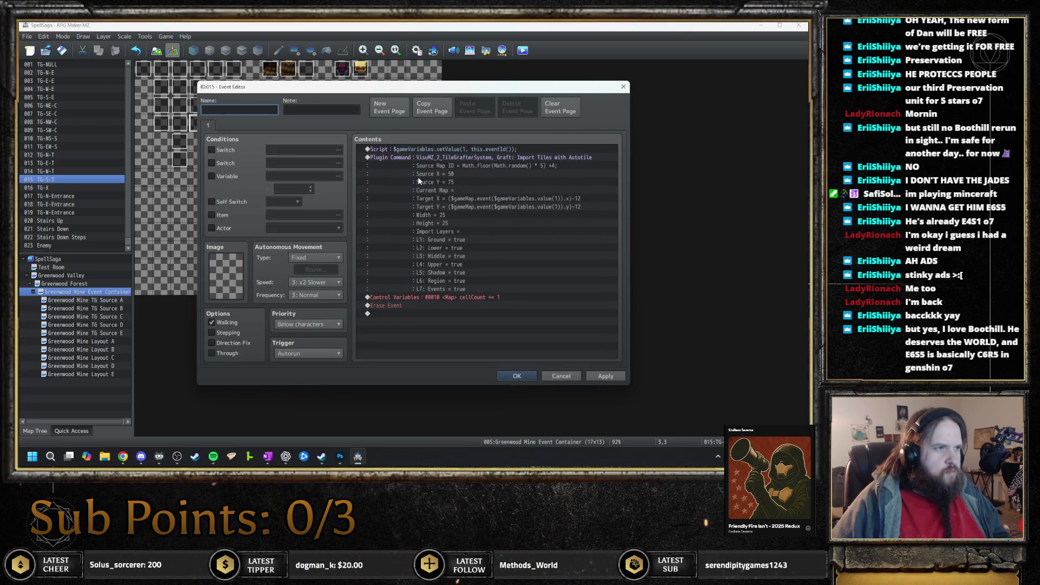
key(Escape)
click(398, 249)
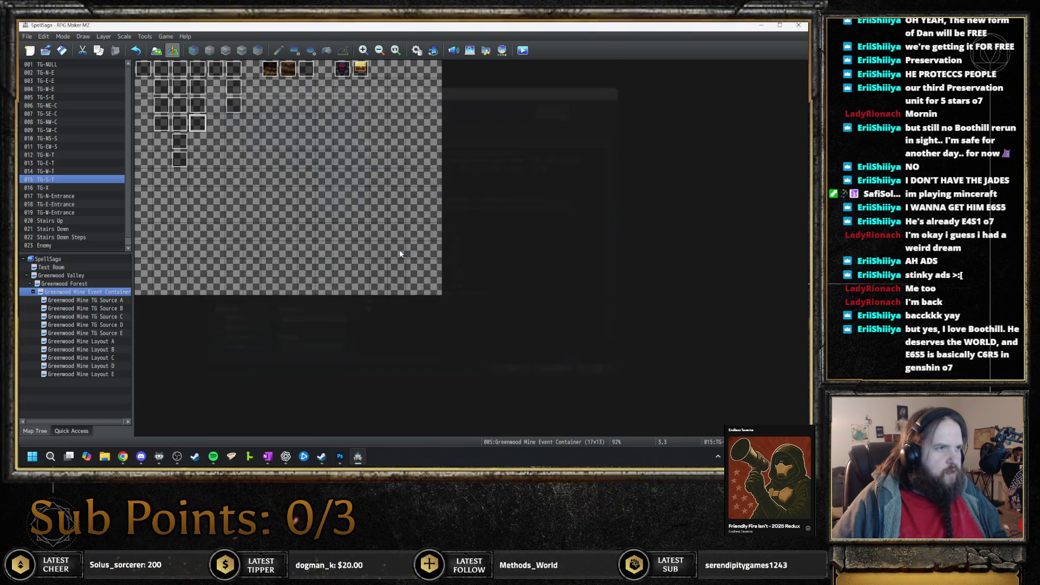
key(Return)
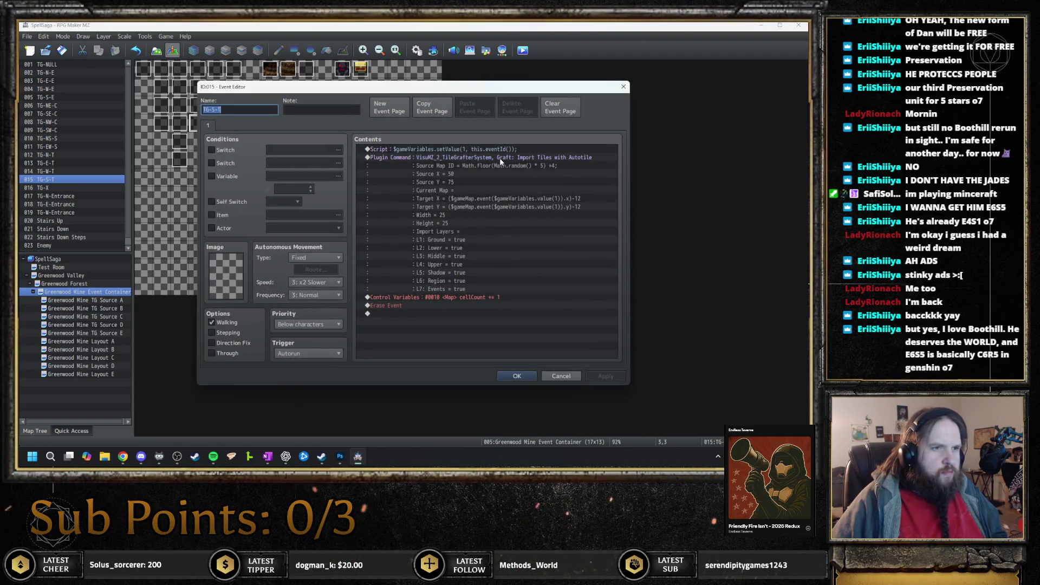
double_click(500, 158)
double_click(526, 238)
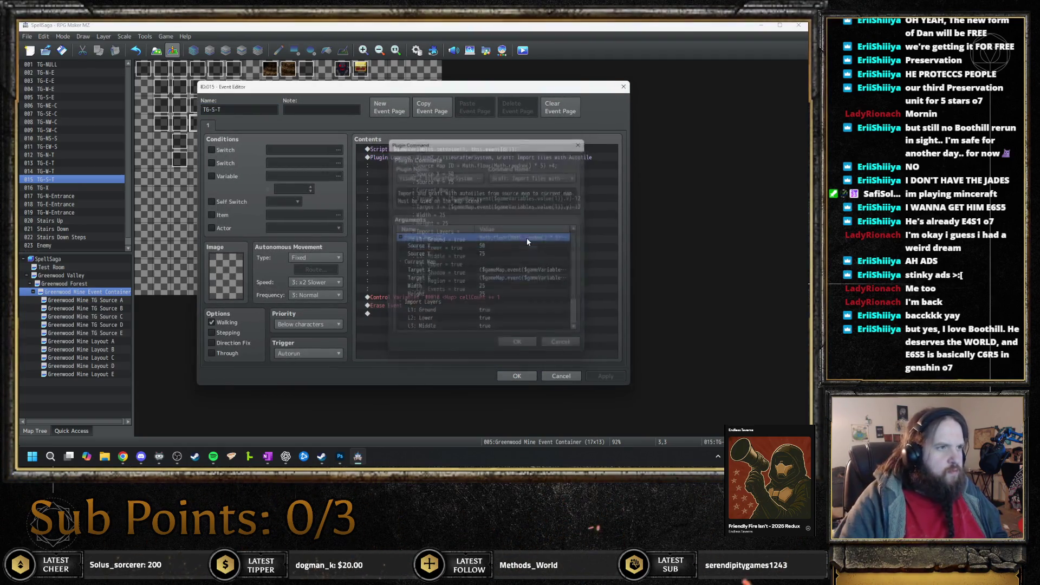
key(Escape)
- Inspect the TileGrafter command settings in the TG-X and TG-N-Entrance events
key(Down)
key(Return)
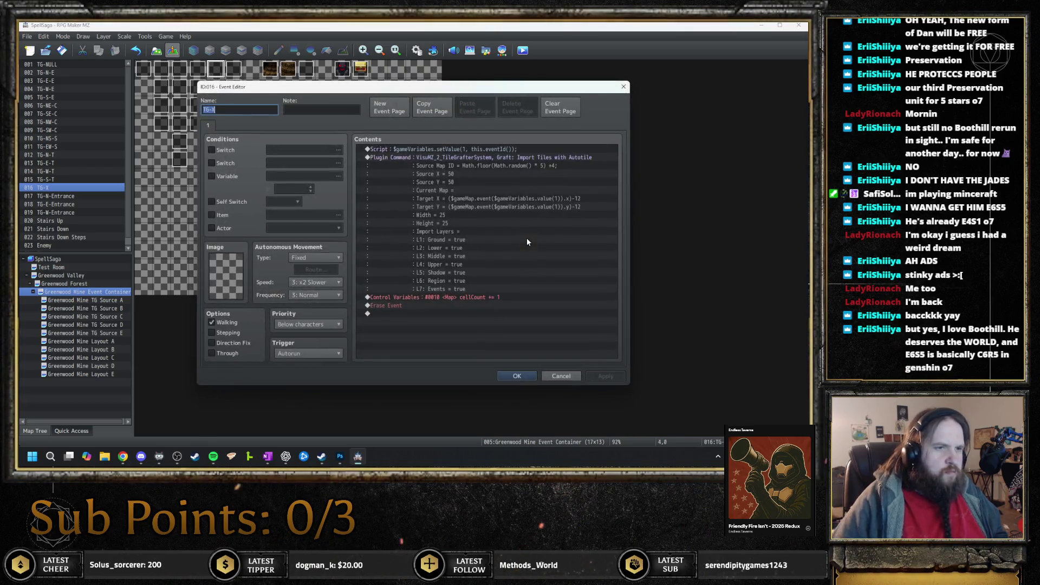
double_click(507, 156)
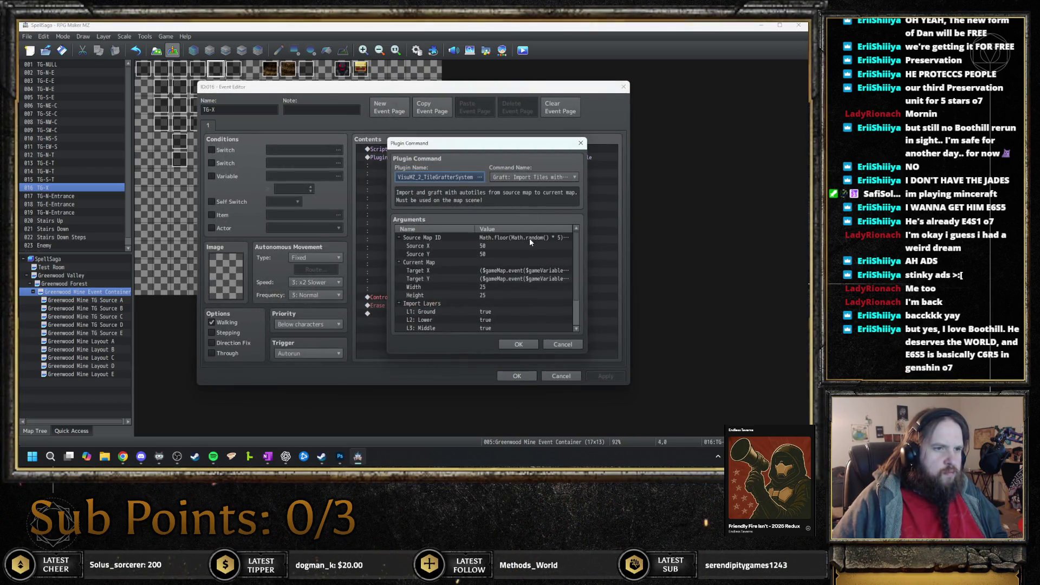
key(Escape)
key(Escape)
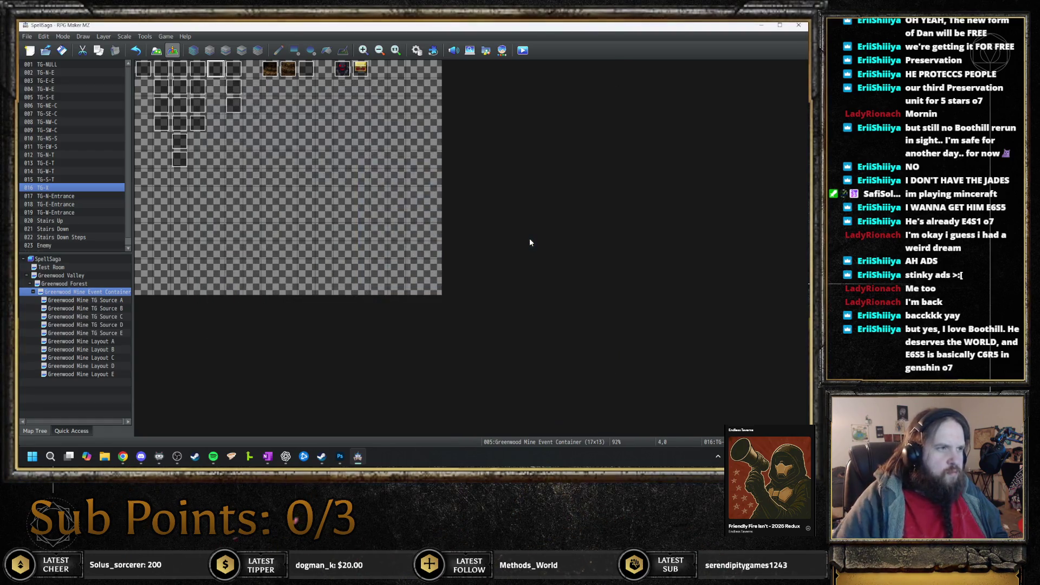
key(Down)
key(Return)
double_click(493, 157)
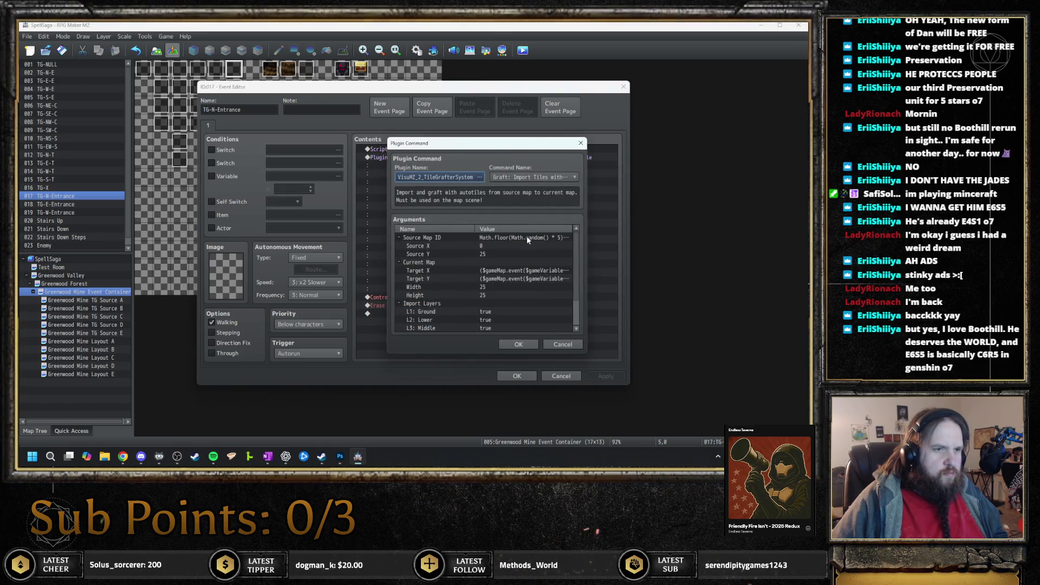
key(Escape)
key(Escape)
- Edit the TG-E-Entrance event's TileGrafter Source Map ID
key(Down)
key(Return)
double_click(529, 165)
click(534, 240)
double_click(533, 239)
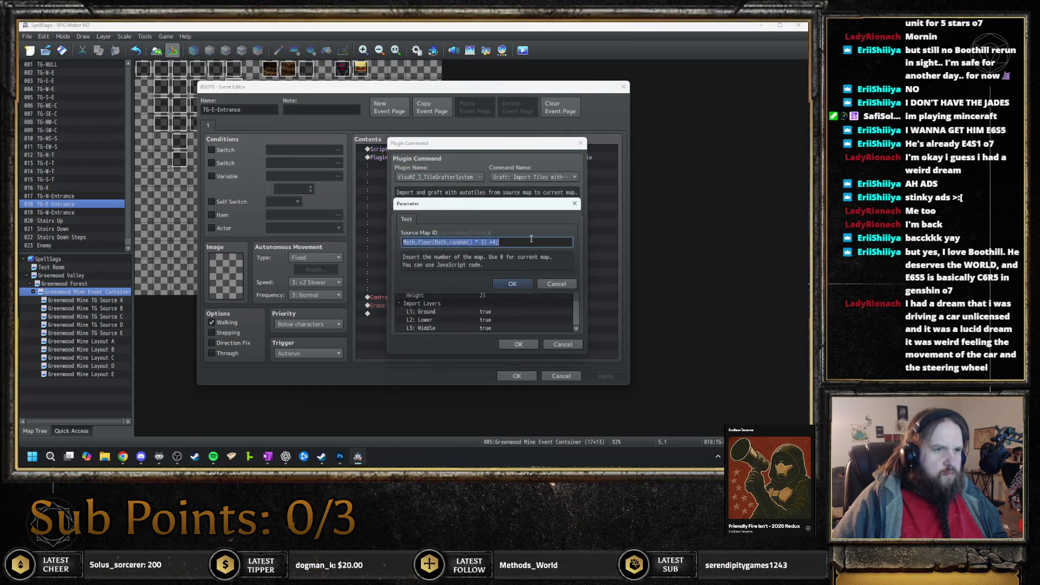
key(Escape)
key(Escape)
key(Escape)
- Paste +6 as the Source Map ID offset in TG-W-Entrance's TileGrafter command and confirm
key(Down)
key(Return)
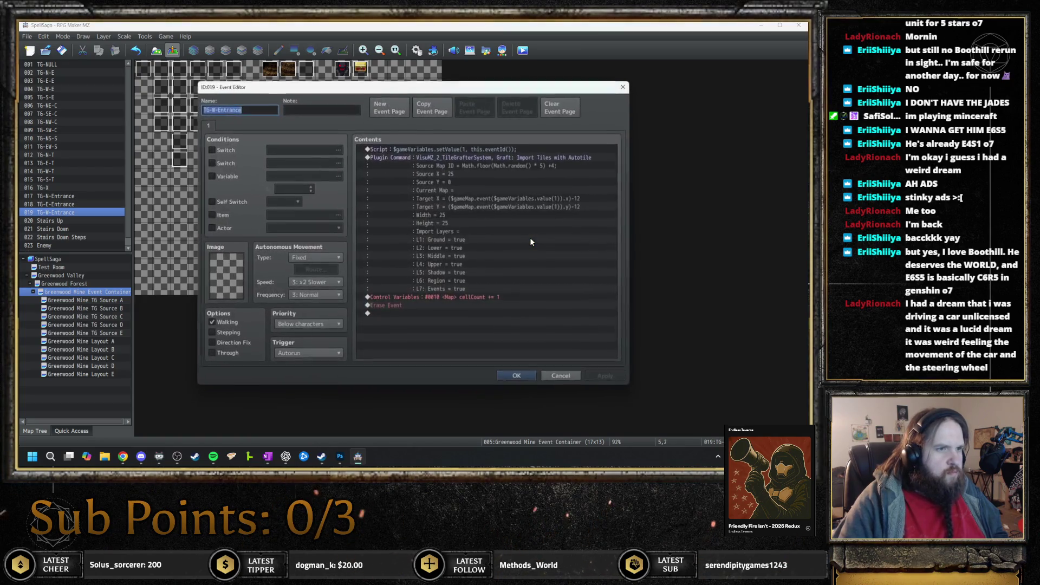
click(516, 160)
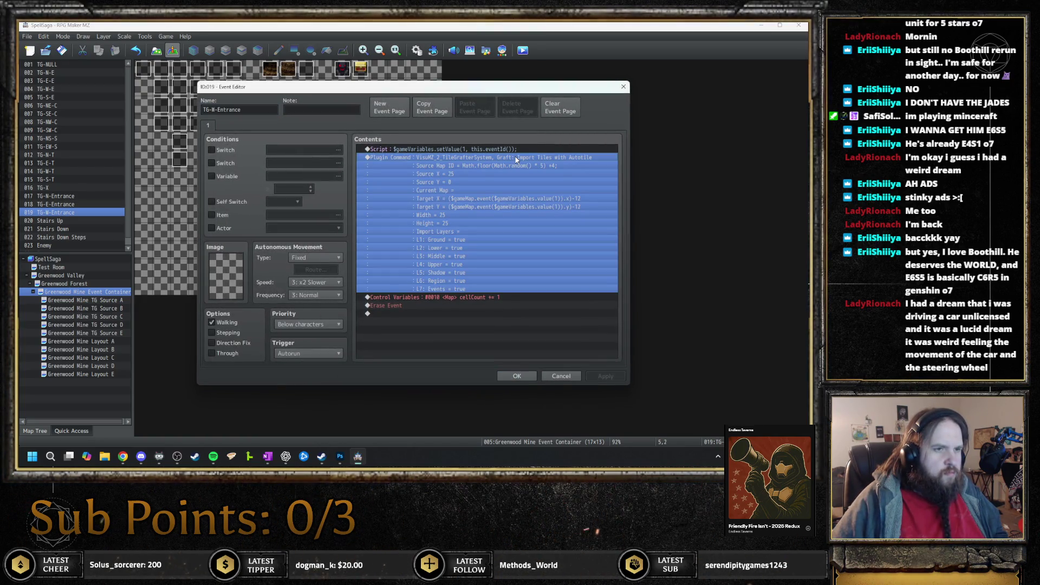
double_click(516, 160)
double_click(511, 238)
key(ctrl+v)
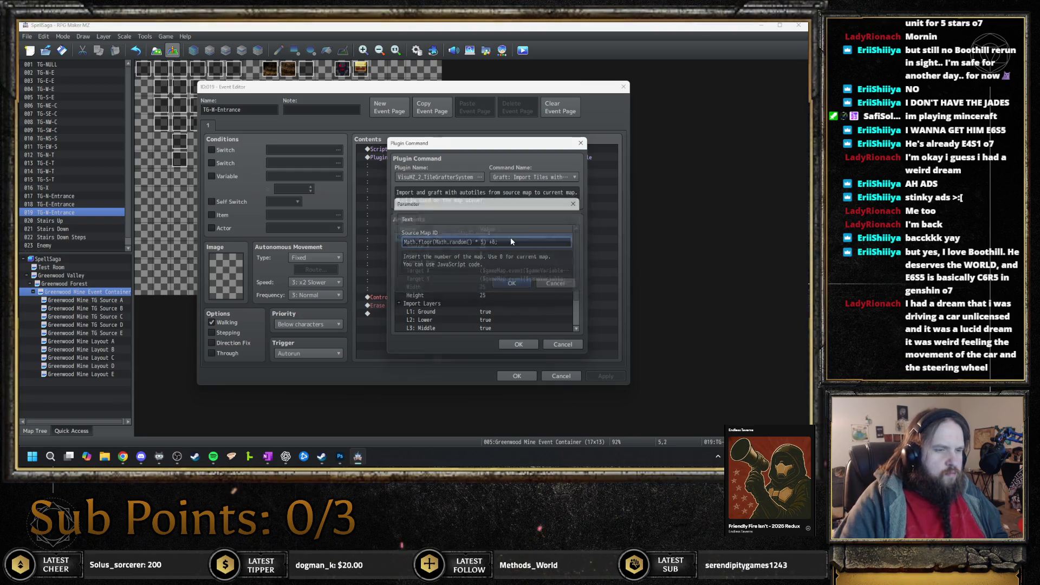
key(Return)
key(Return)
key(Return)
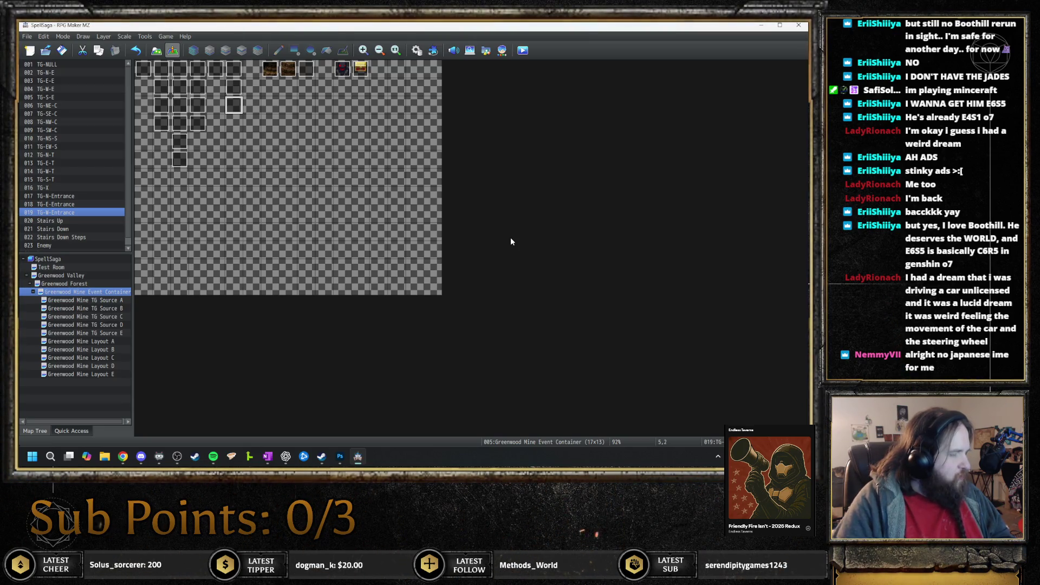
- Open event 020 Stairs Up and inspect its TileGrafter import command's arguments
key(Right)
key(Up)
key(Up)
key(Right)
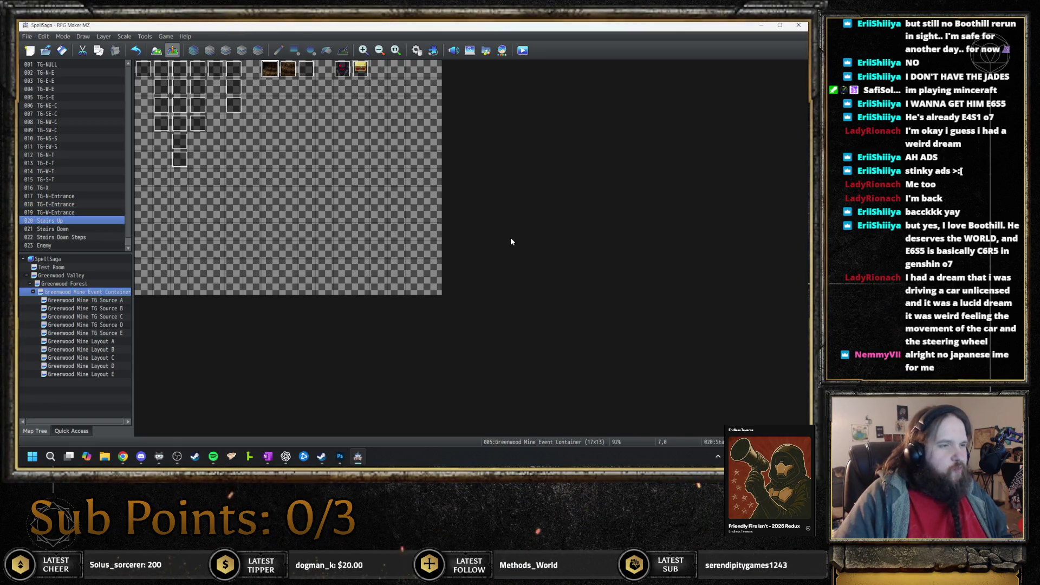
key(Return)
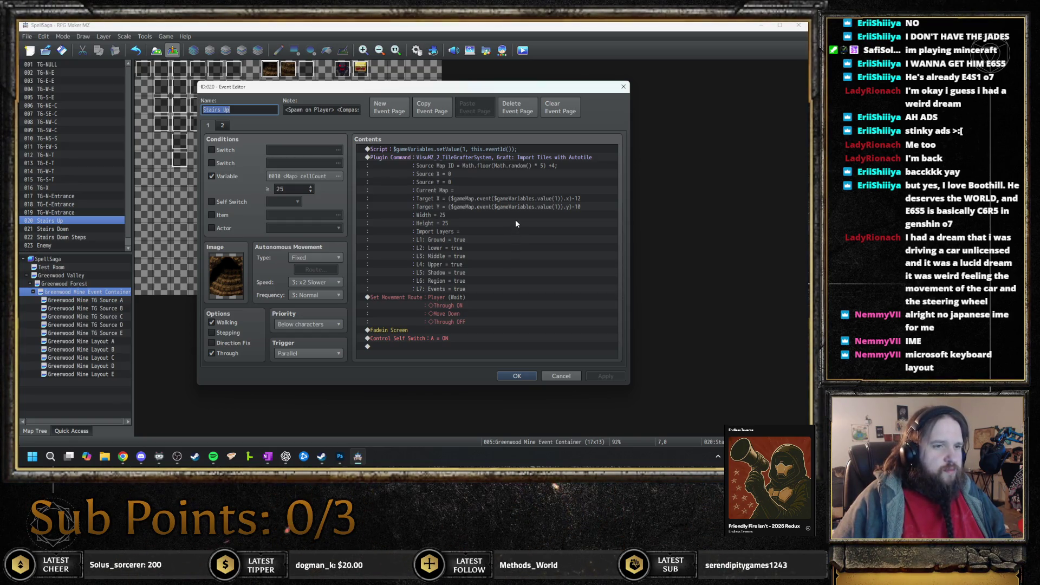
double_click(519, 159)
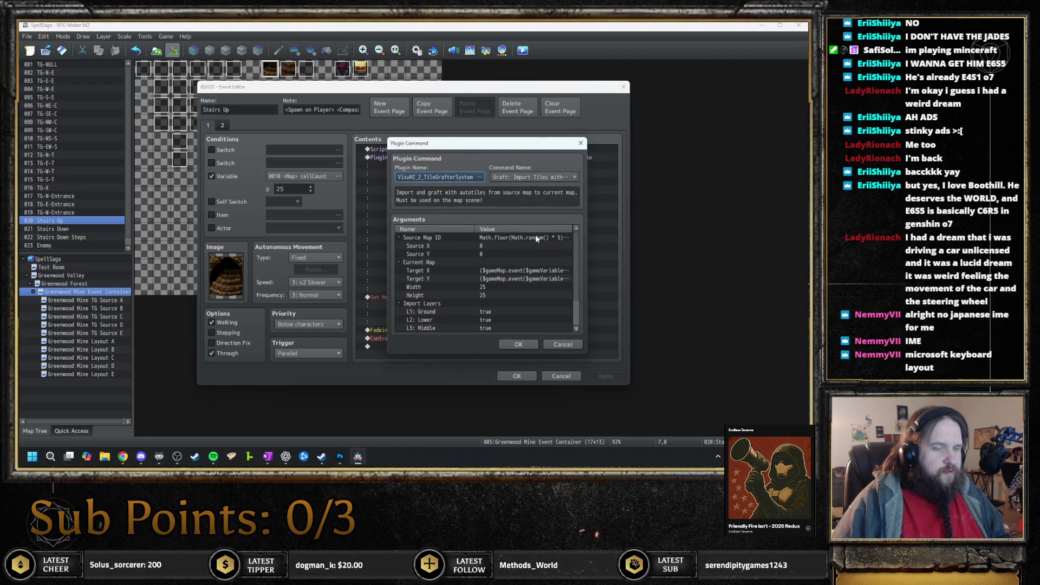
key(Escape)
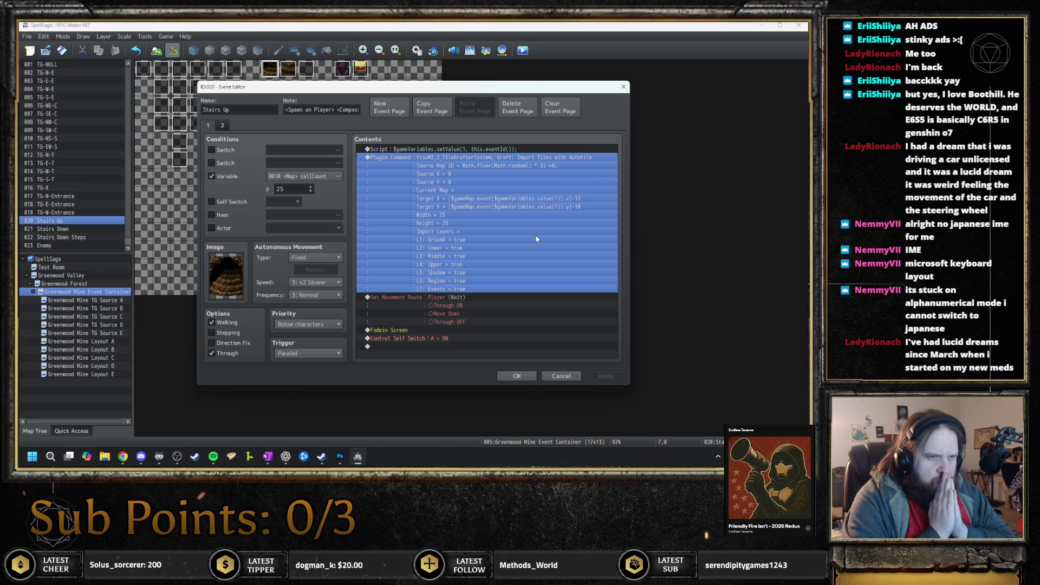
double_click(522, 158)
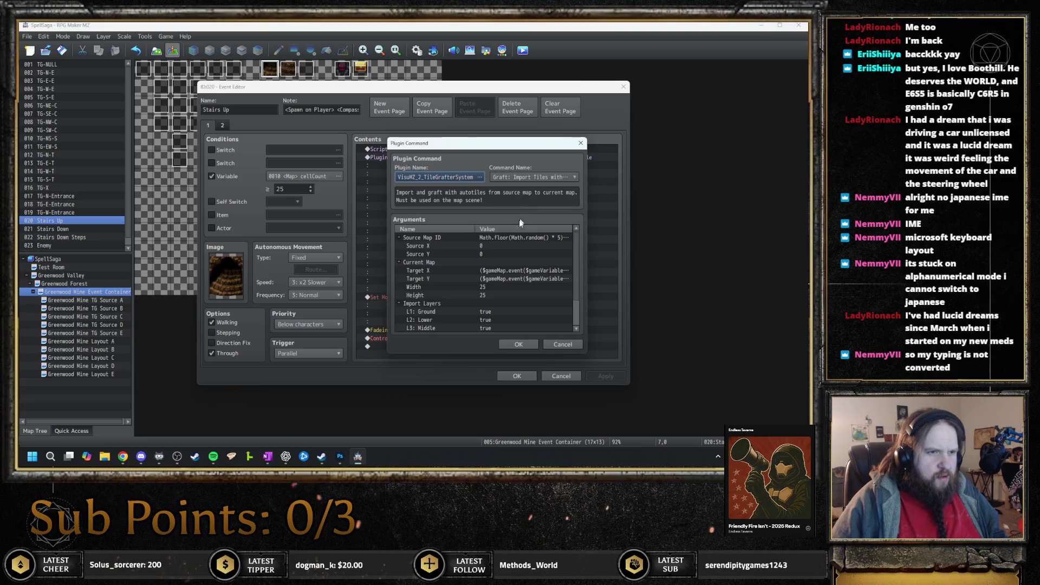
key(Escape)
key(Escape)
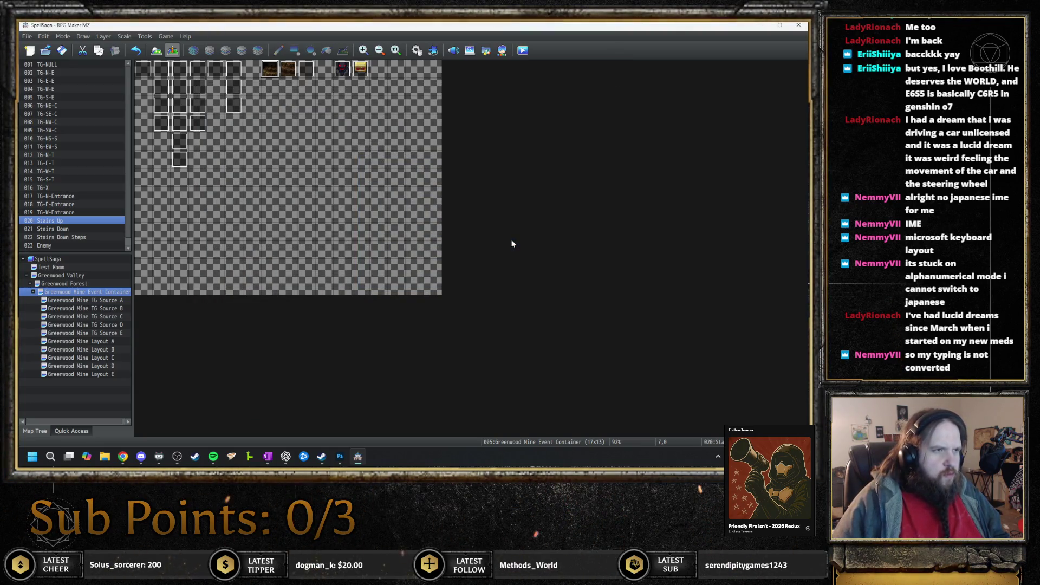
key(Return)
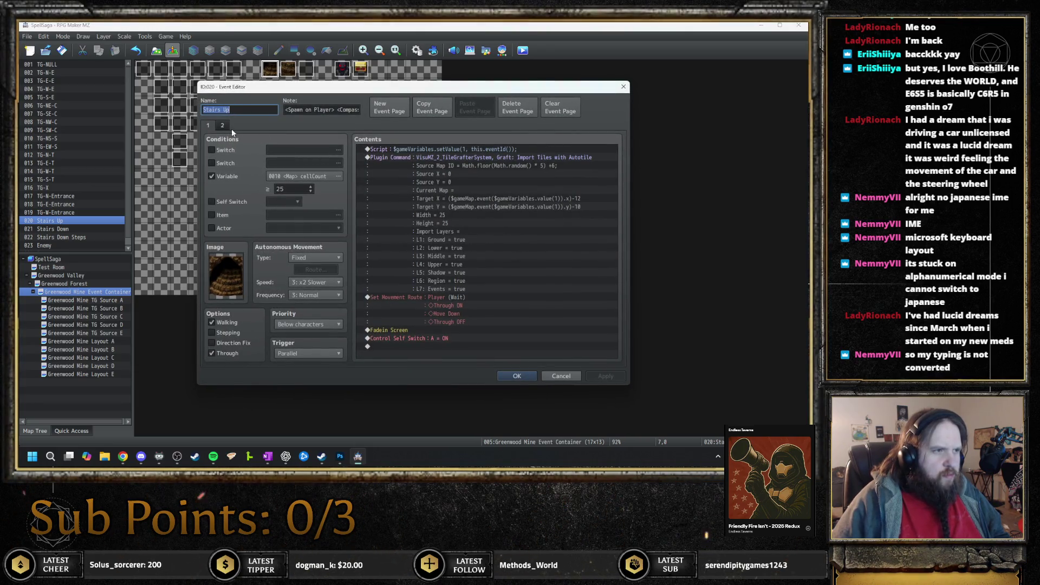
- On page 2, delete the dungeon-generation and get-current-floor plugin commands
click(231, 126)
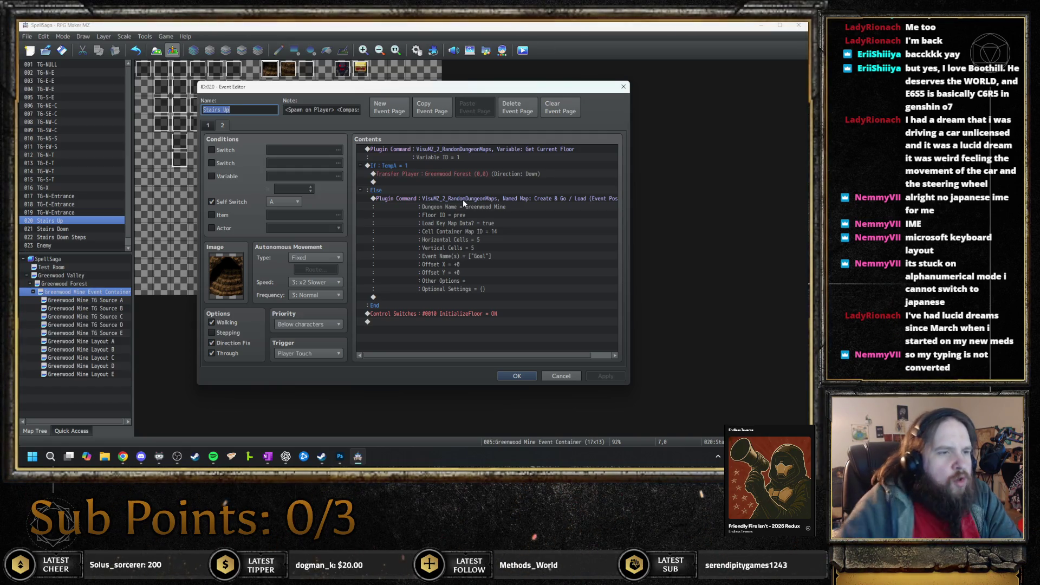
click(463, 200)
key(Delete)
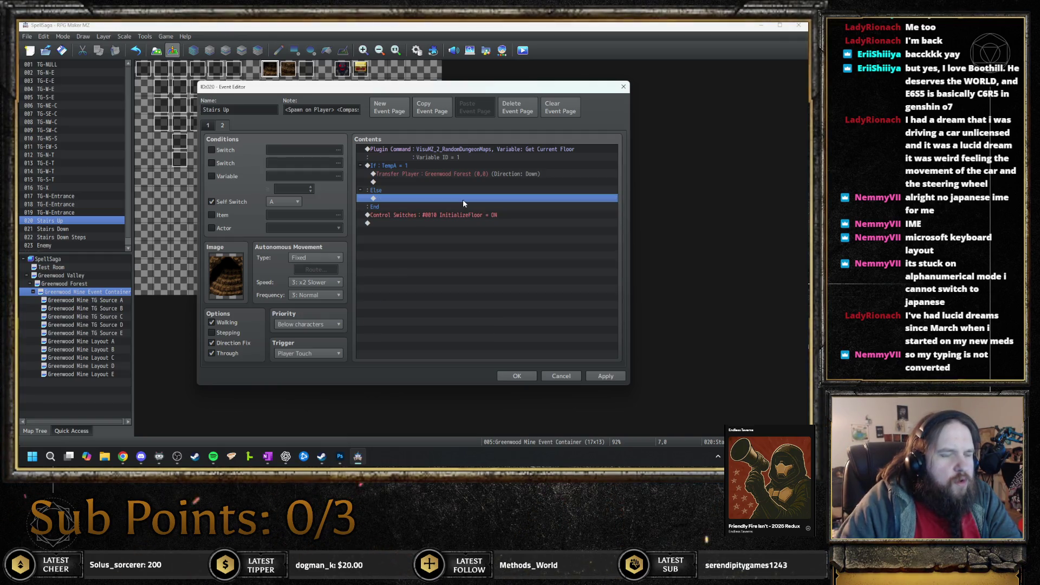
key(Up)
key(Up)
key(Up)
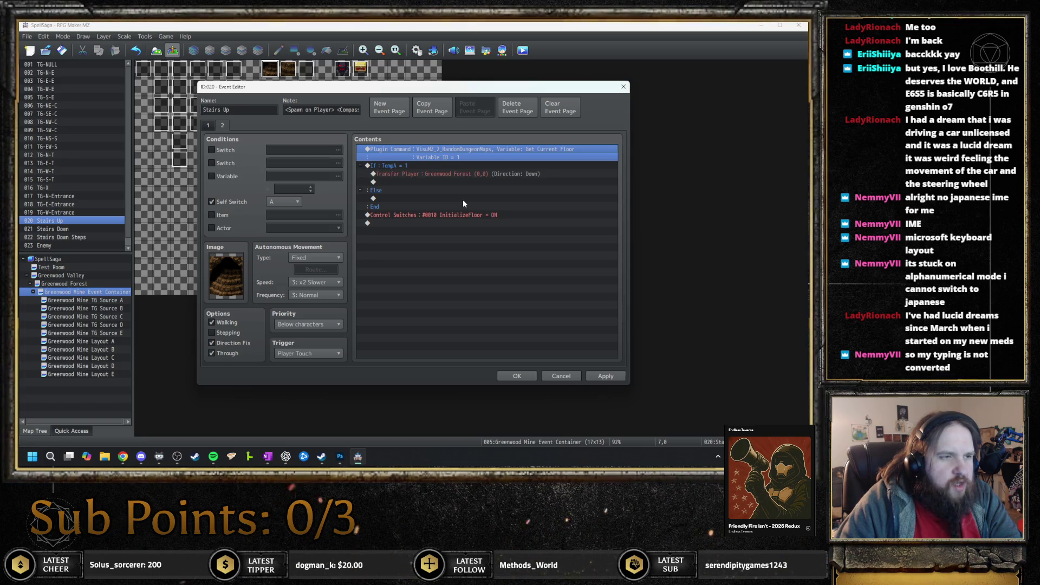
key(Delete)
- Move Transfer Player to the top and delete the If/Else block and InitializeFloor switch command
click(452, 157)
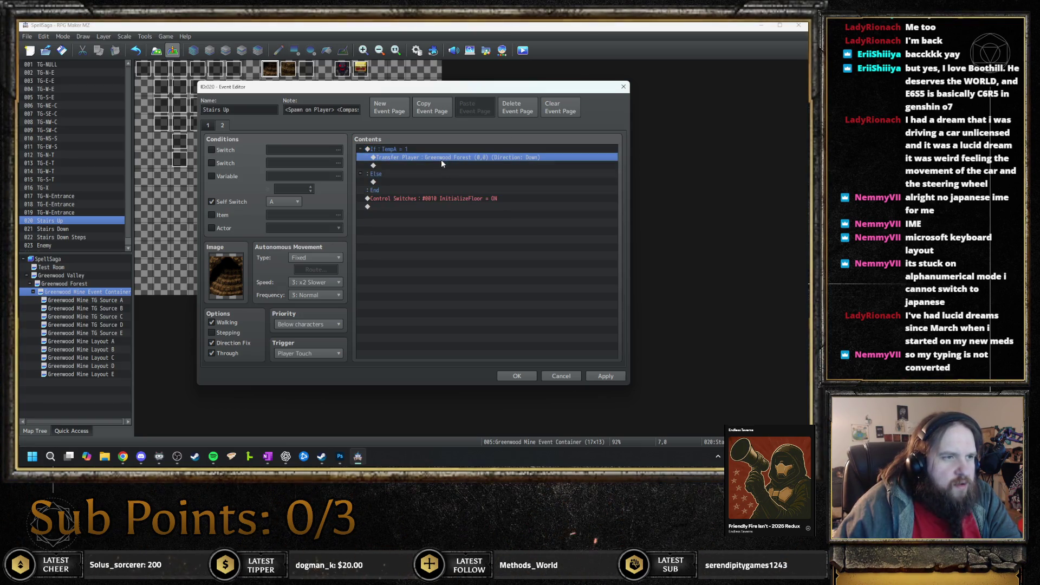
key(ctrl+x)
click(439, 149)
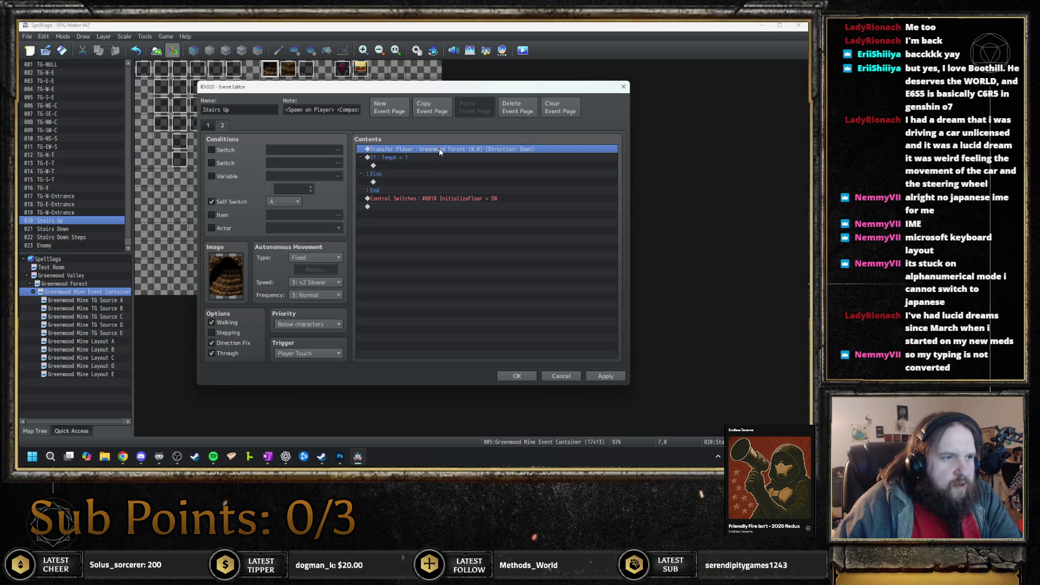
key(ctrl+v)
key(Delete)
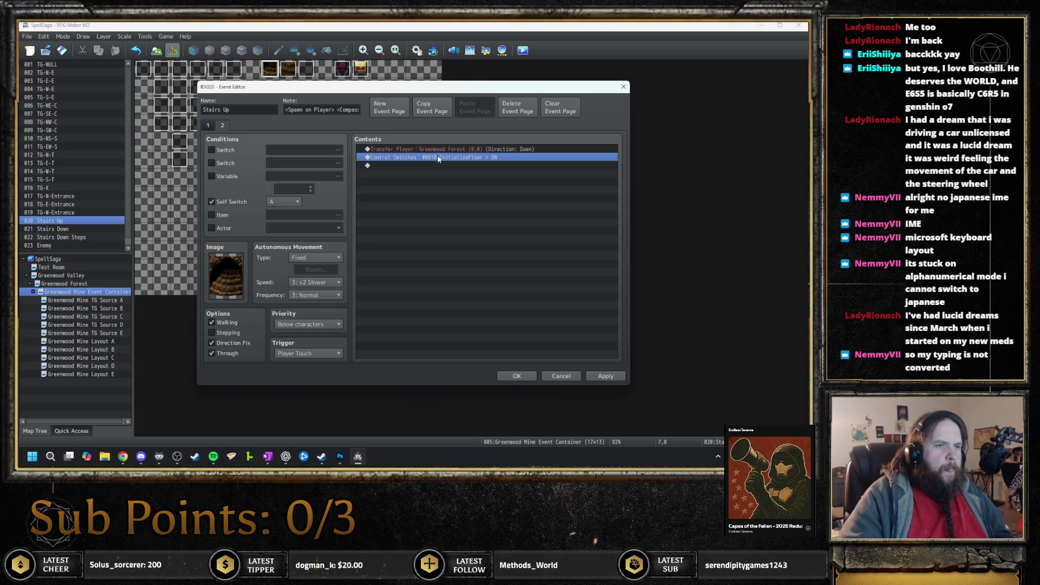
key(Delete)
click(208, 124)
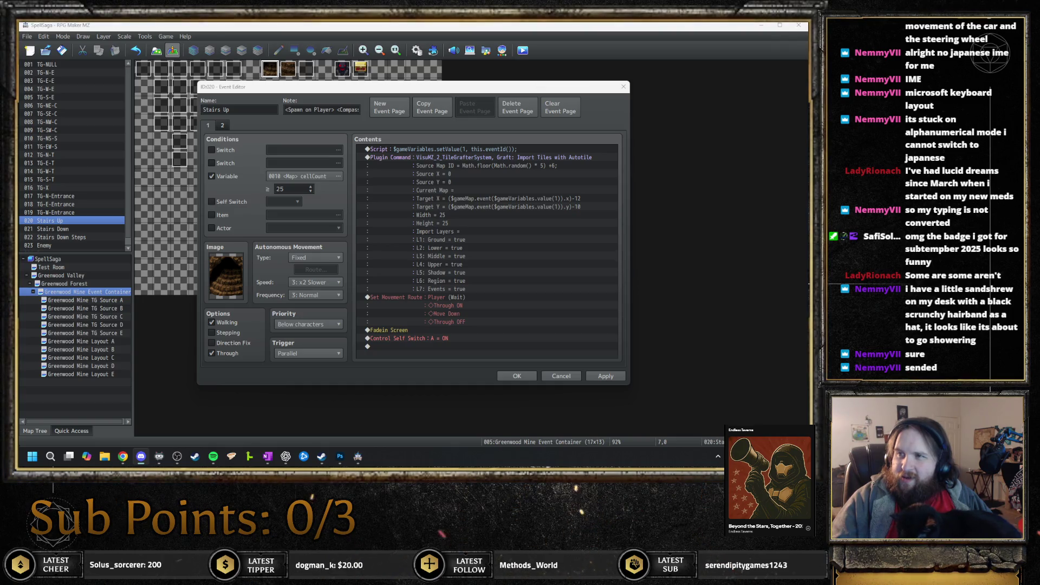
- Switch to Discord and open the first shared photo full size
key(alt+Tab)
click(275, 333)
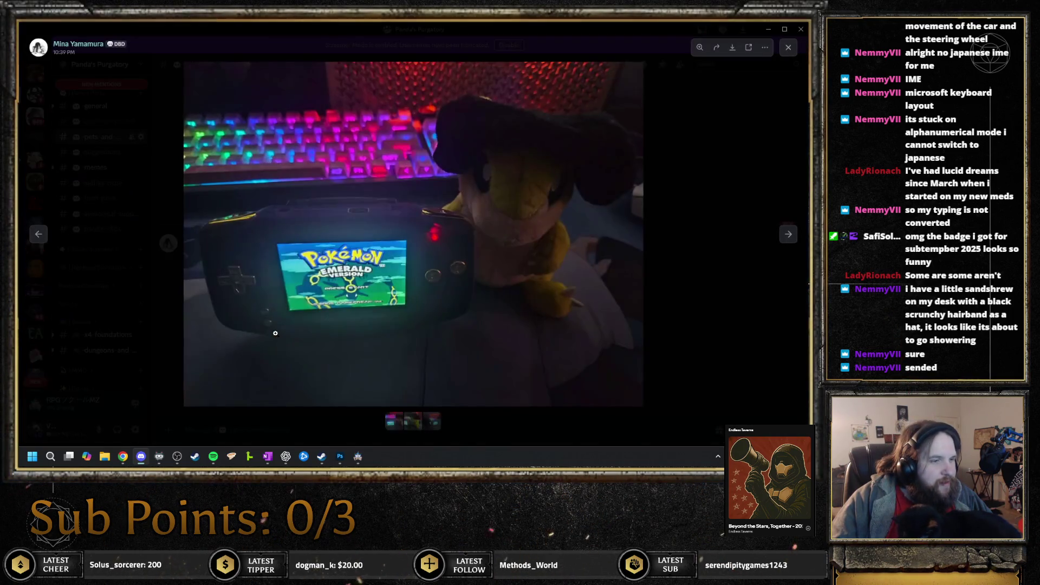
- Step through the shared photos to the third one, glancing back once
key(Right)
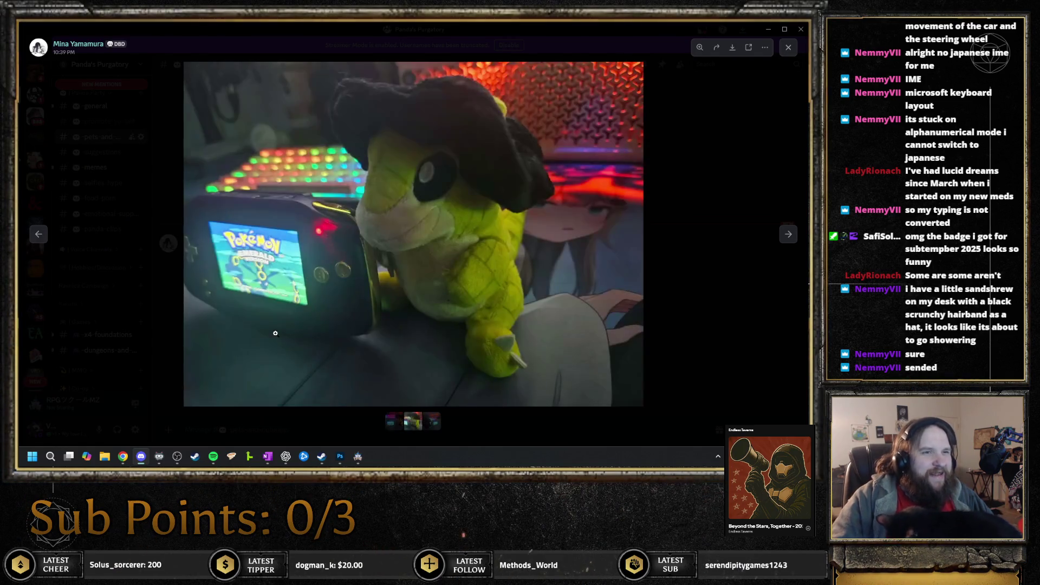
key(Right)
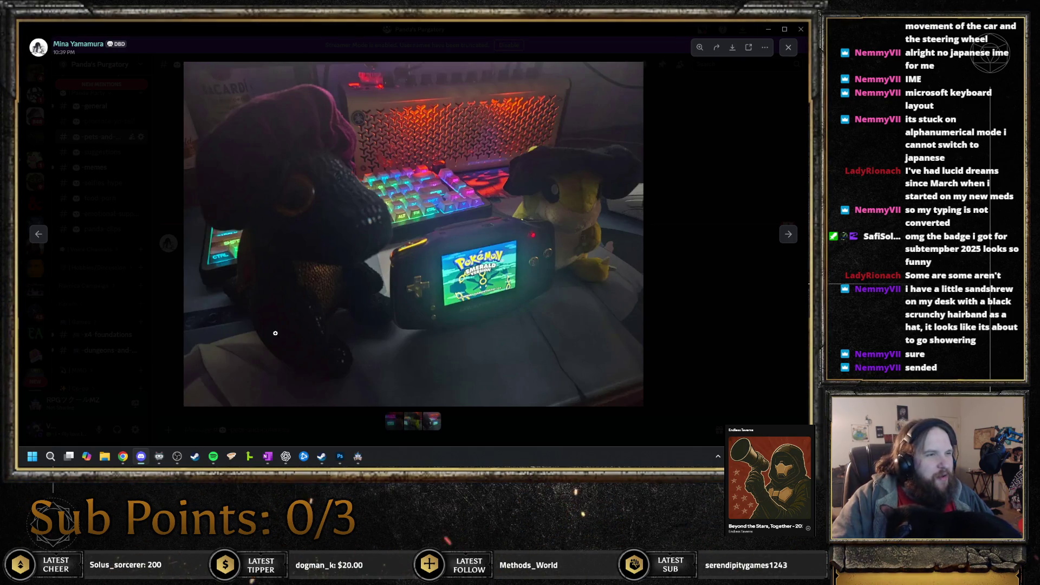
key(Left)
key(Right)
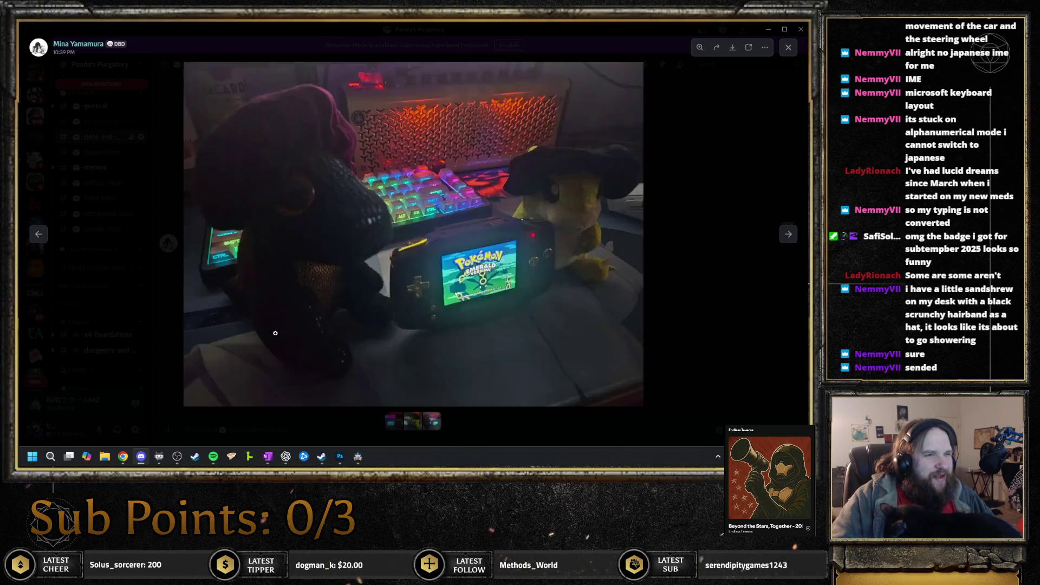